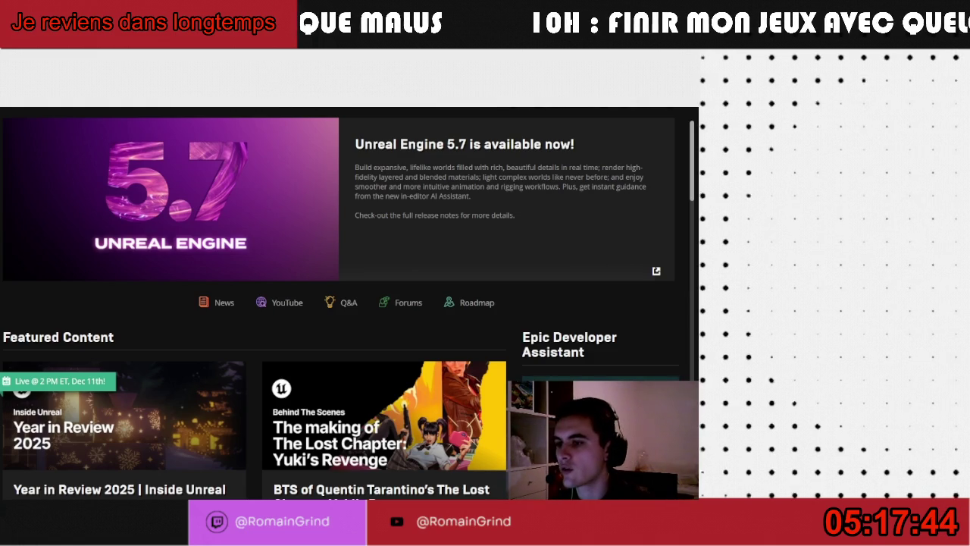
Open the AIRandom project from the Library's MES PROJETS list with Ouvrir
click(148, 174)
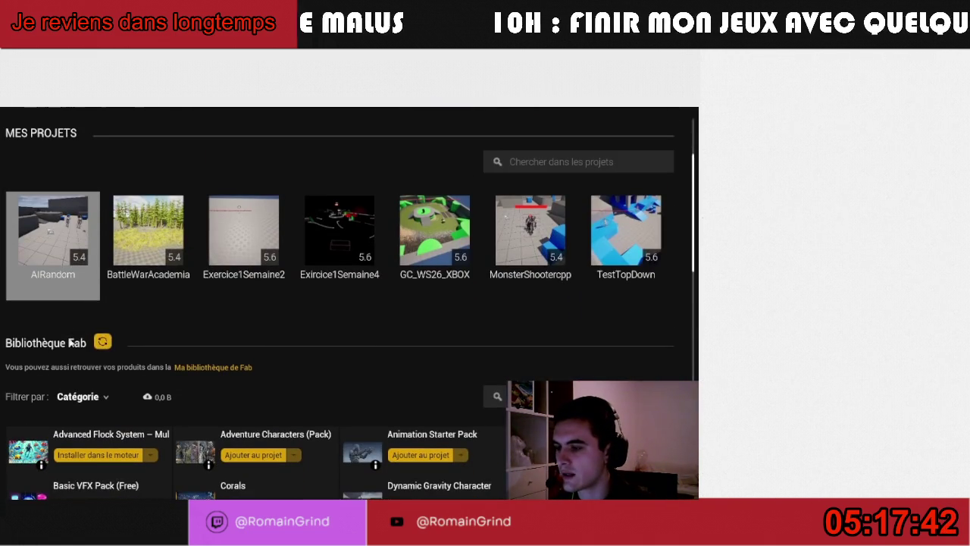
right_click(52, 278)
click(78, 294)
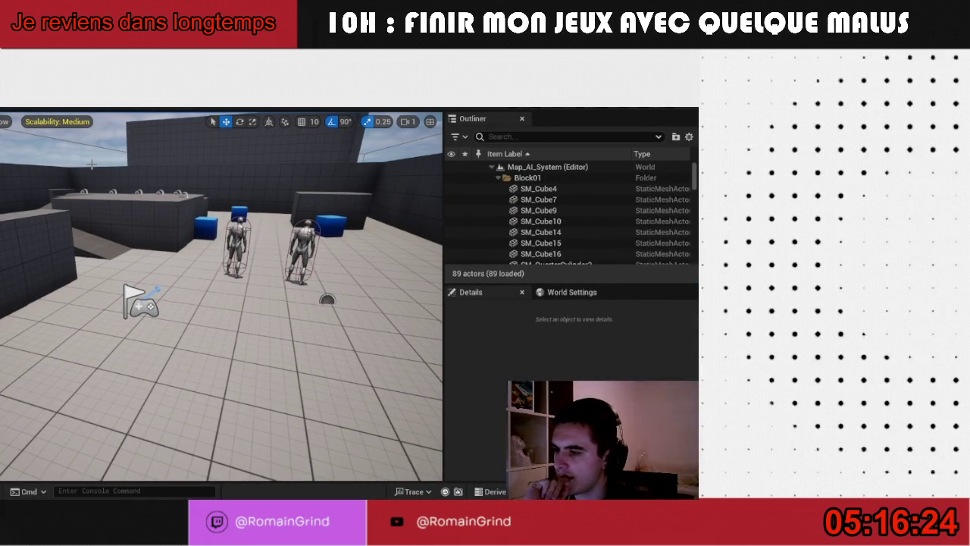
Delete both BP_Enemy_Melee mannequins from the level
drag(100, 257, 129, 288)
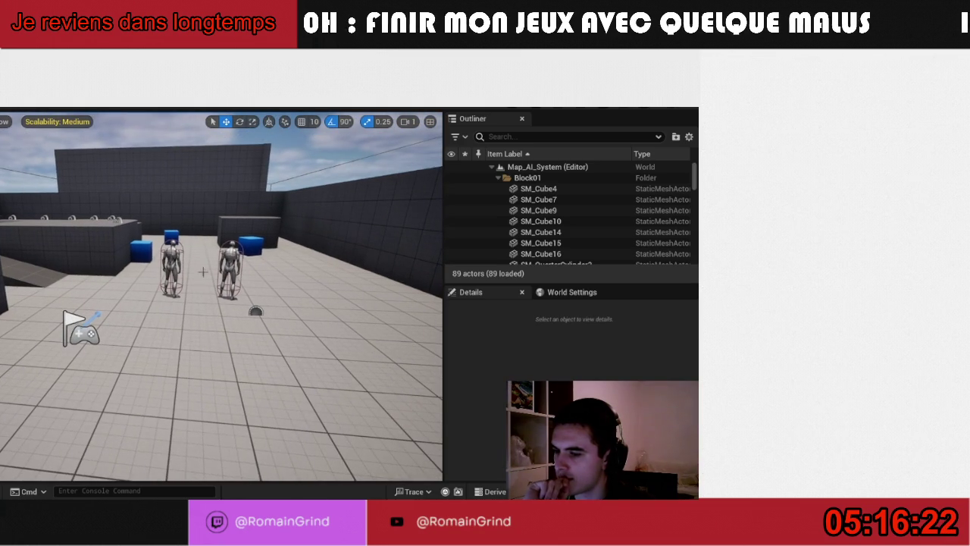
click(230, 267)
key(Delete)
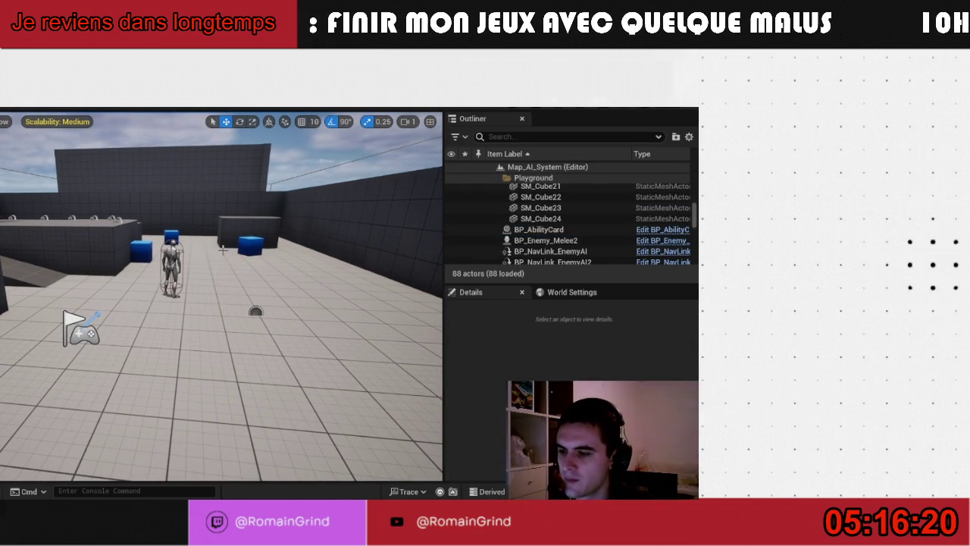
click(173, 255)
key(Delete)
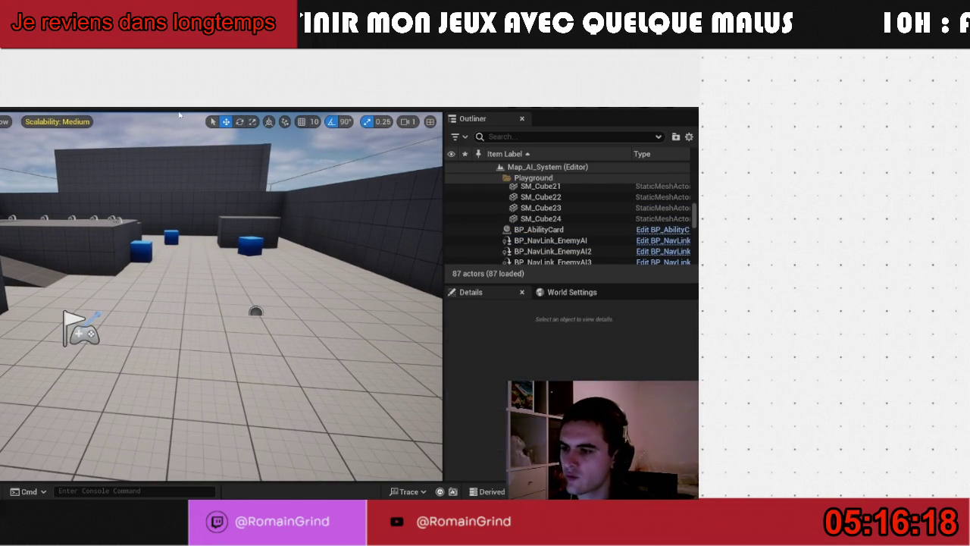
Set Play As Listen Server with 2 players and start the play session
click(198, 93)
mouse_move(310, 346)
click(356, 377)
click(205, 107)
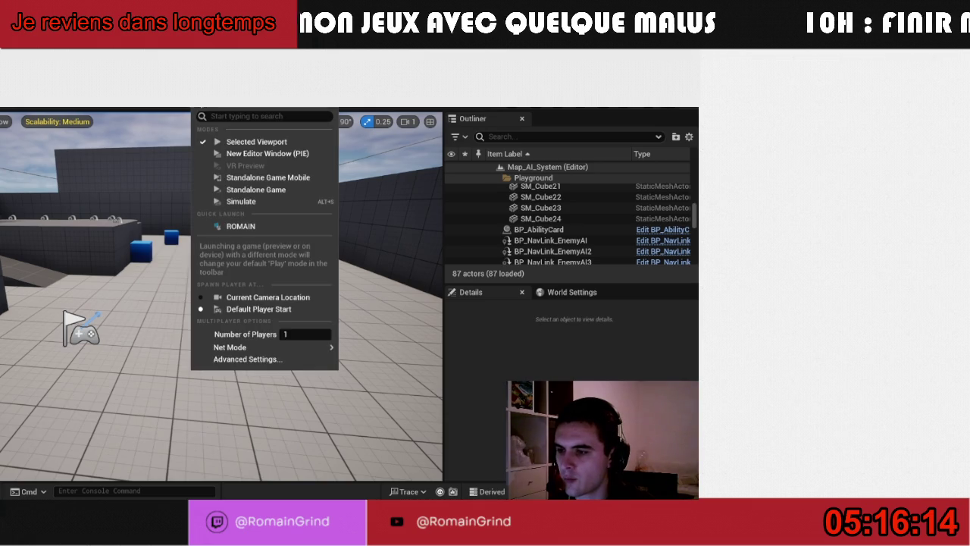
text(2)
key(Return)
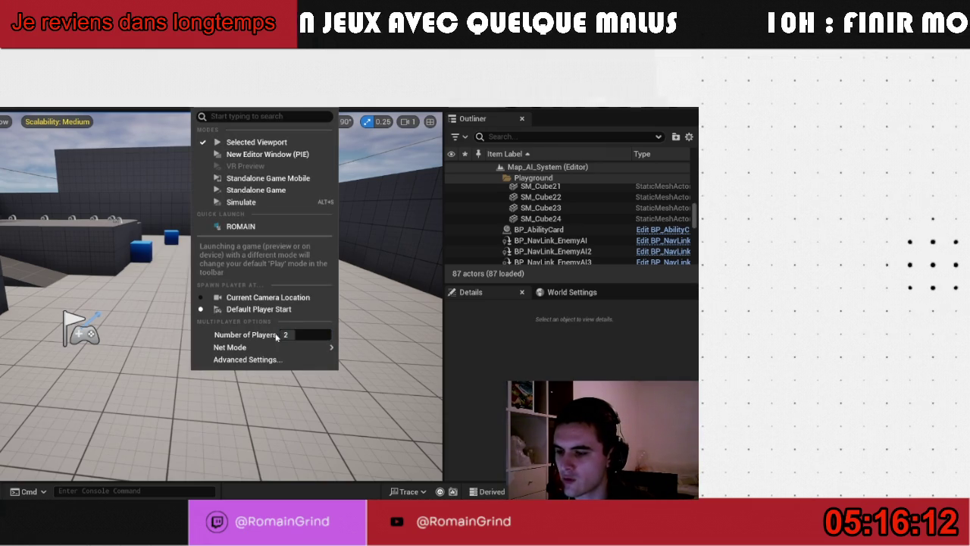
mouse_move(303, 347)
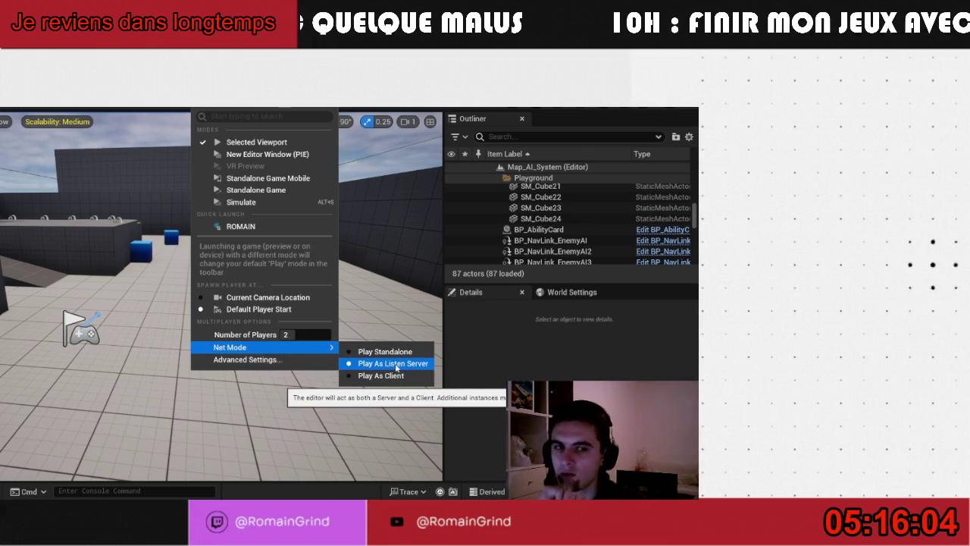
click(140, 109)
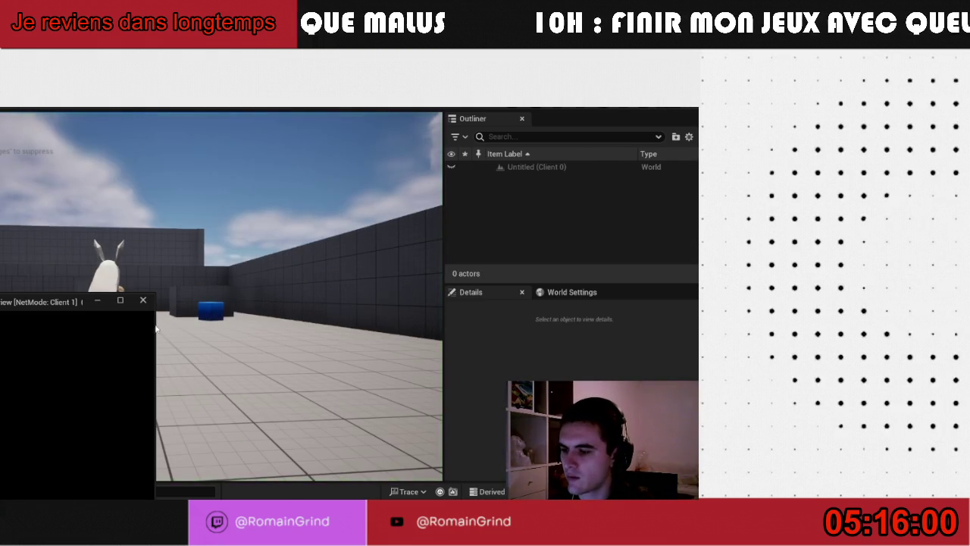
Stop the first run and relaunch in New Editor Window (PIE), tiling both windows side by side
key(w)
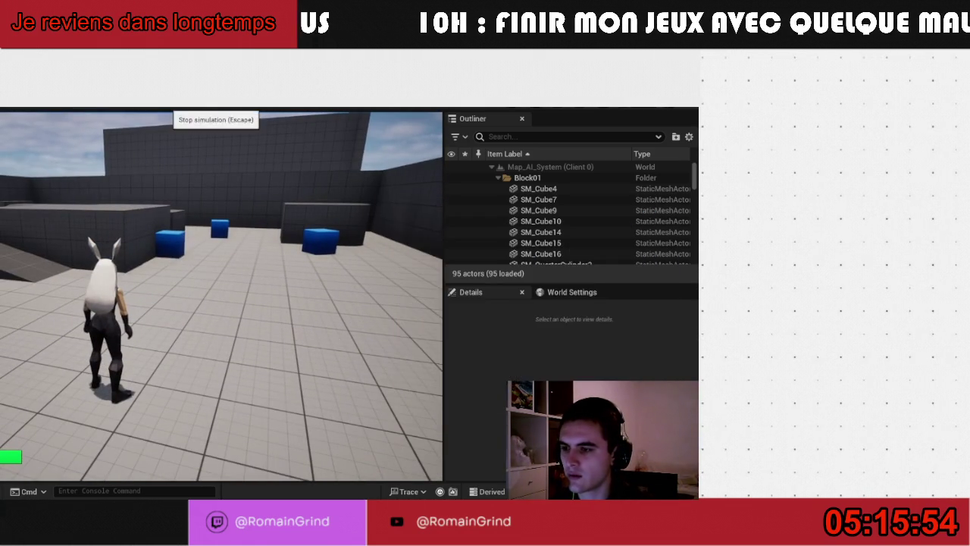
key(Escape)
click(197, 100)
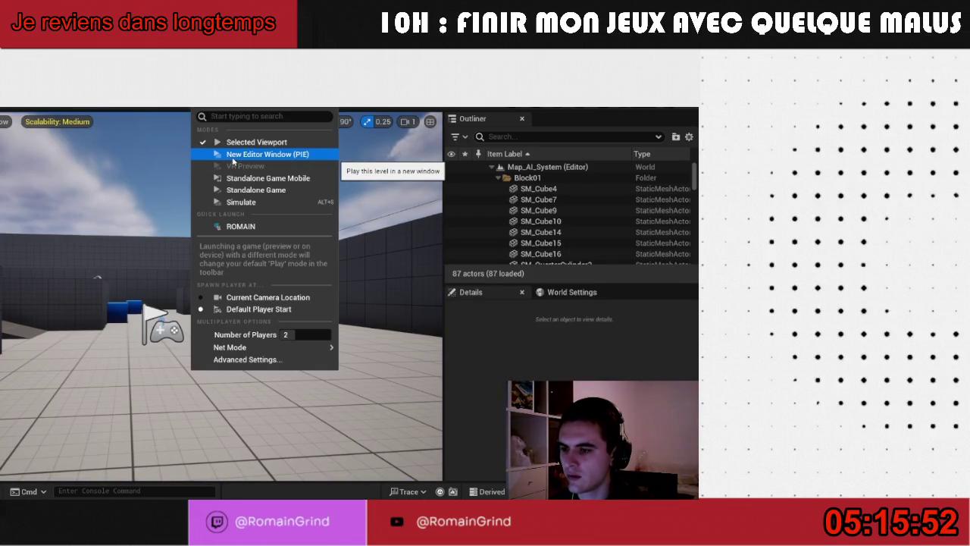
click(231, 155)
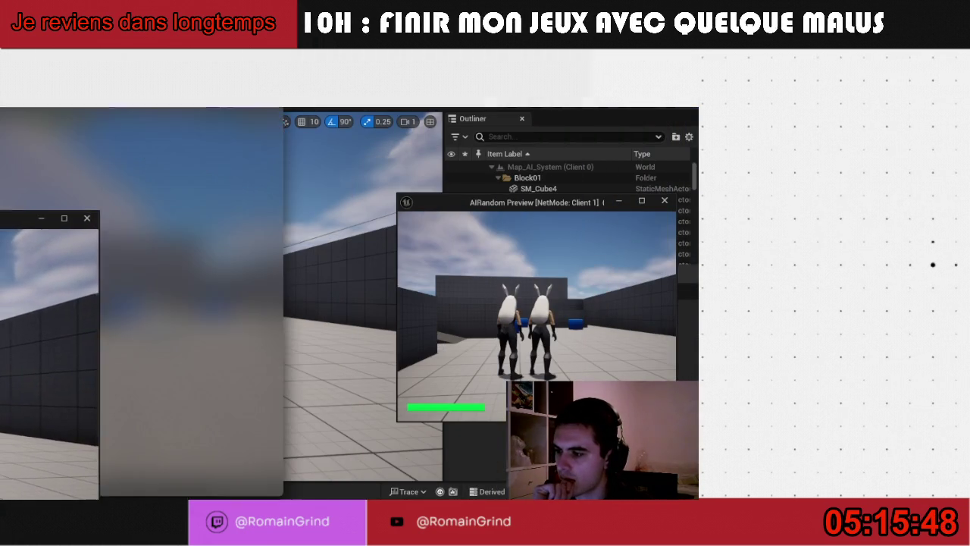
key(super+Left)
click(364, 182)
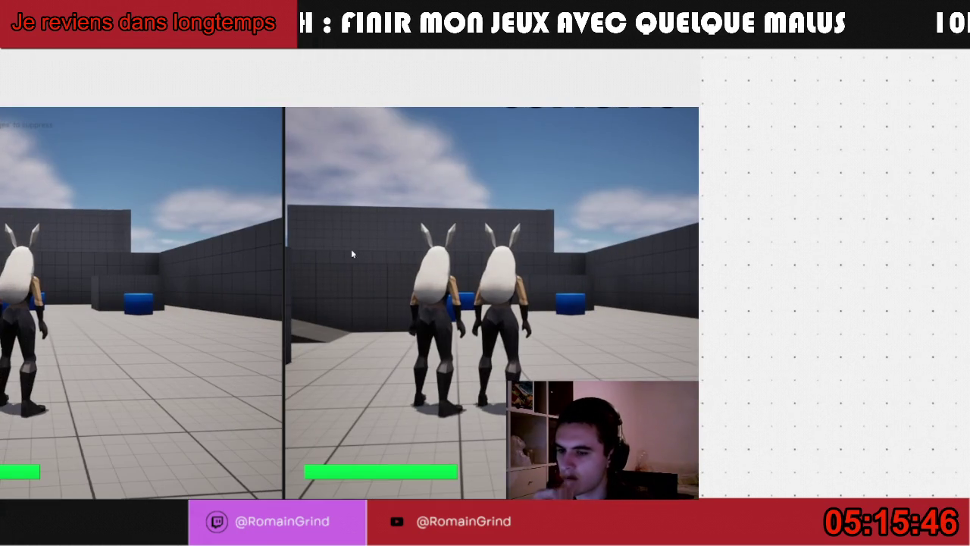
Run and jump the left player's character toward the wall, then end the session
click(136, 294)
key(w)
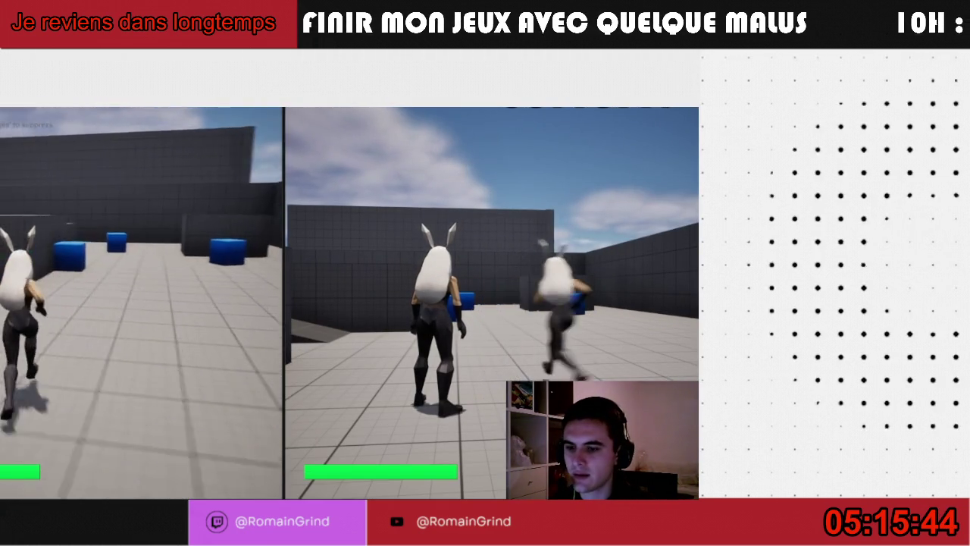
key(space)
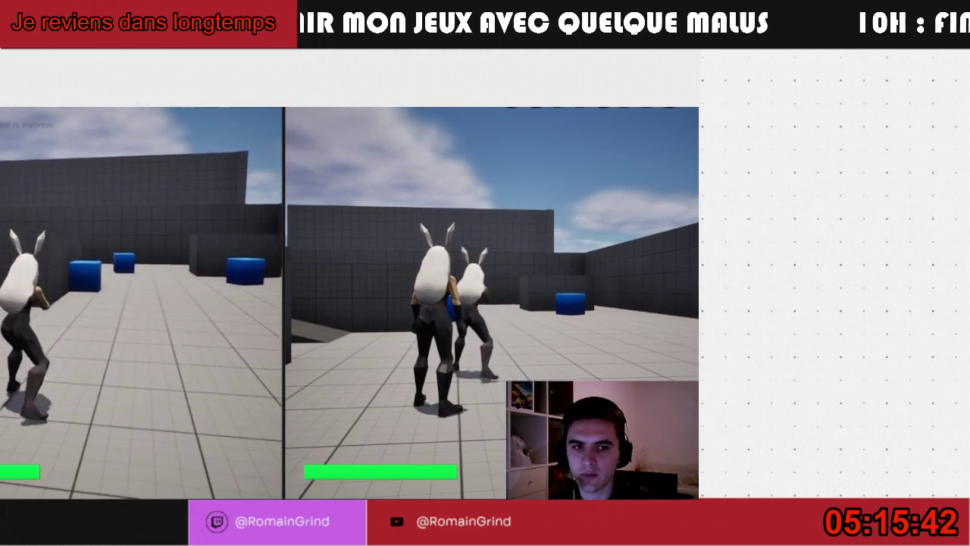
key(w)
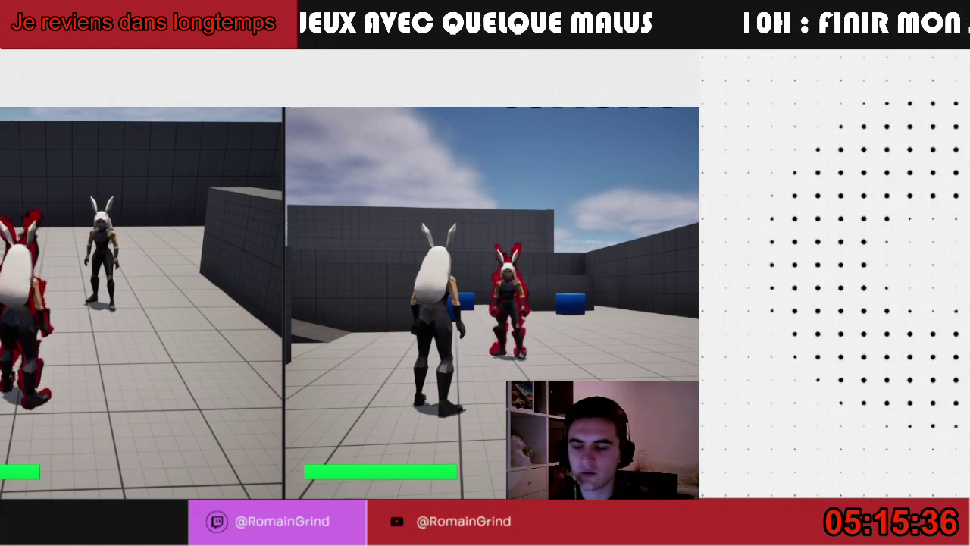
key(super)
click(544, 367)
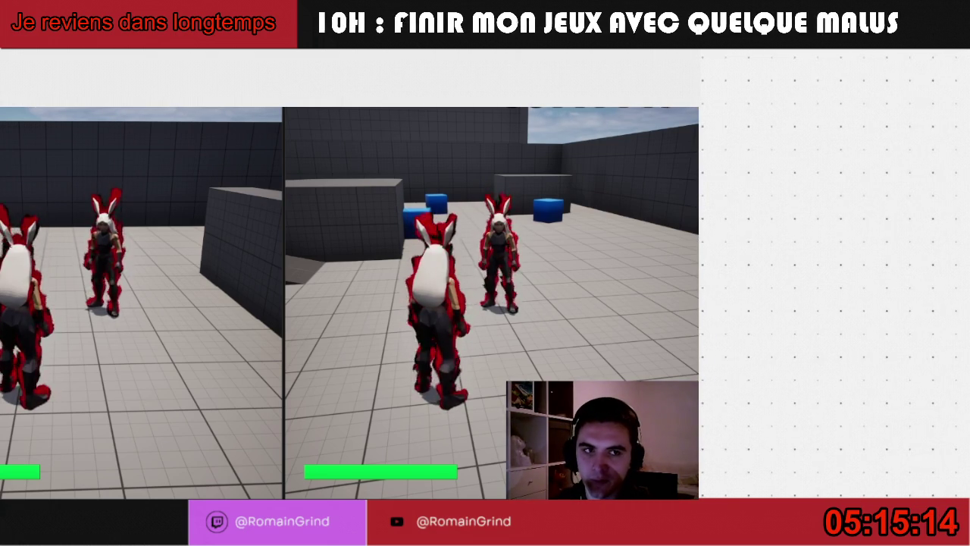
key(Escape)
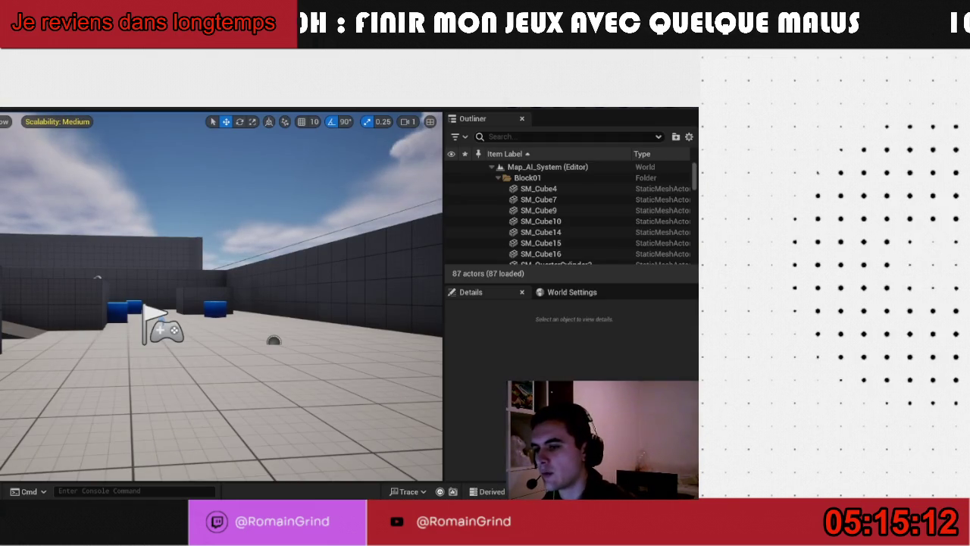
Switch the play net mode back to Standalone
click(198, 101)
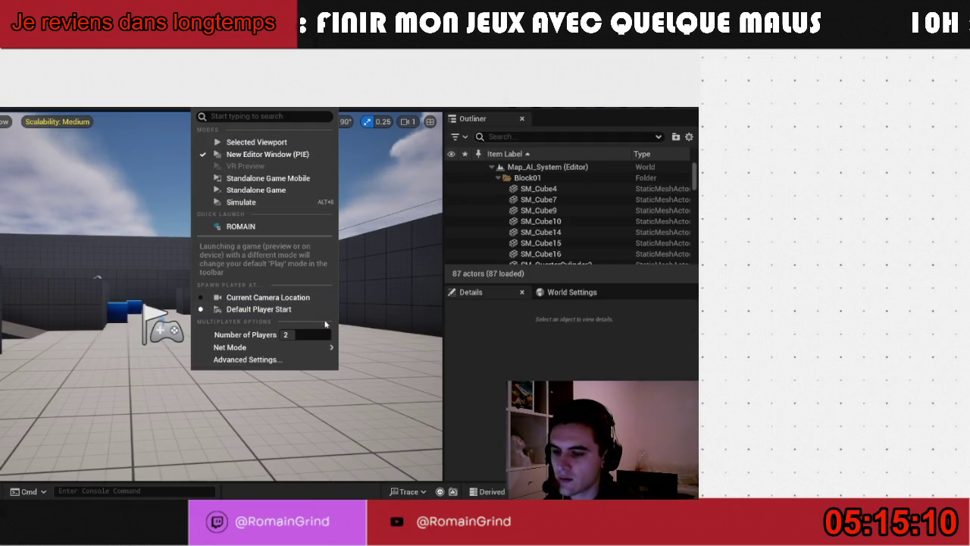
mouse_move(303, 348)
click(375, 352)
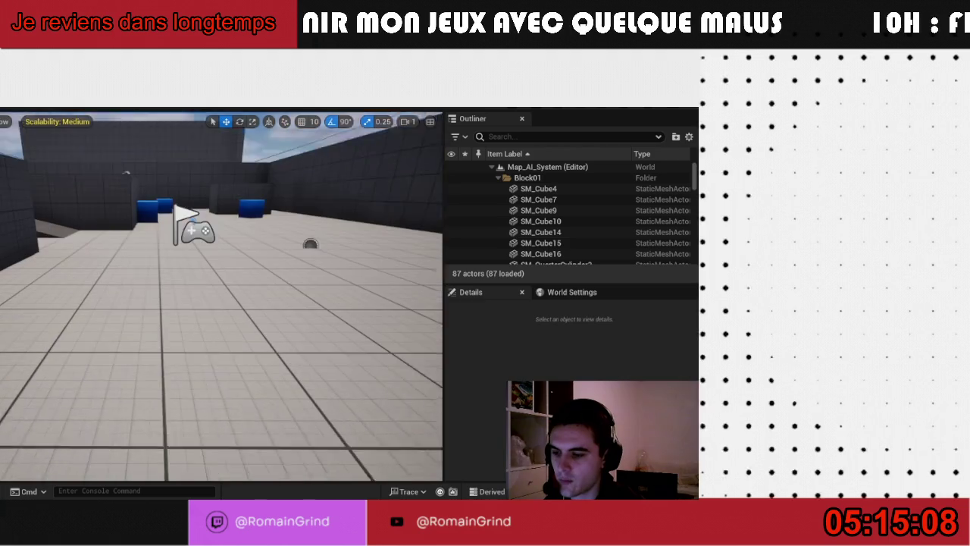
Place BP_Enemy_Melee from the Content Drawer into the level and play-test it
key(ctrl+space)
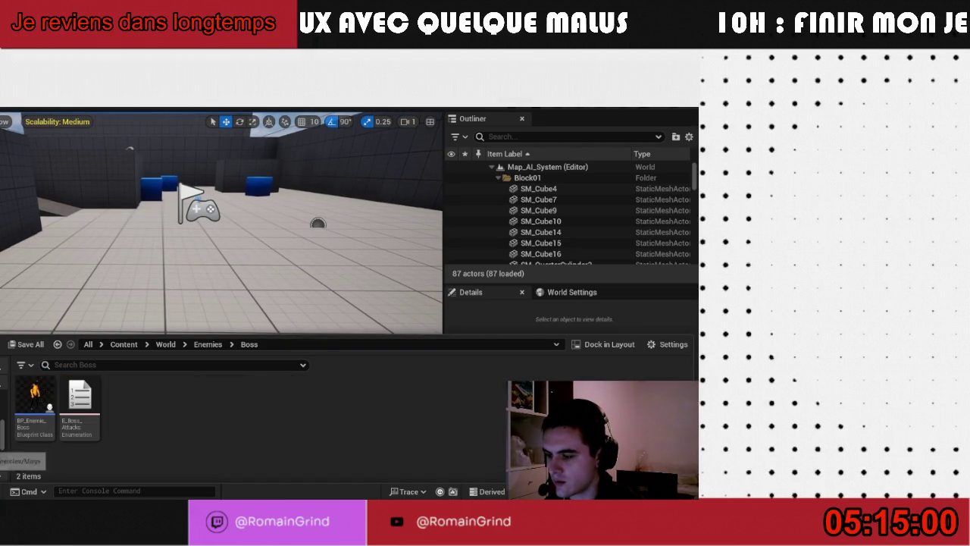
drag(34, 400, 171, 258)
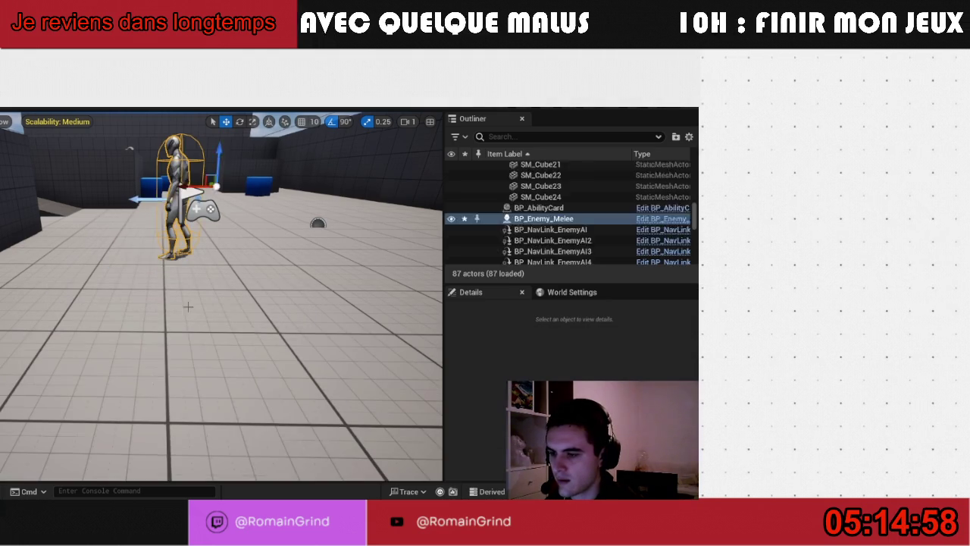
click(195, 104)
click(256, 137)
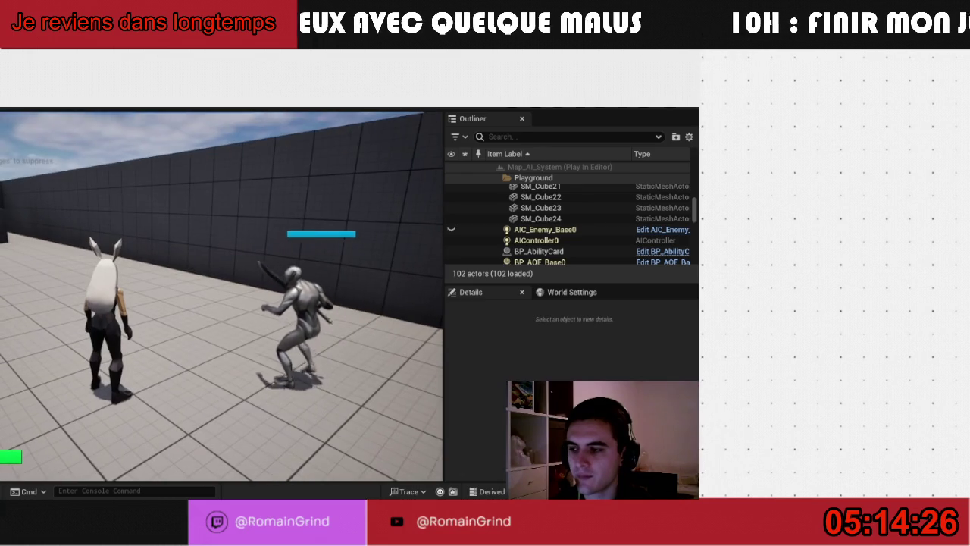
key(Escape)
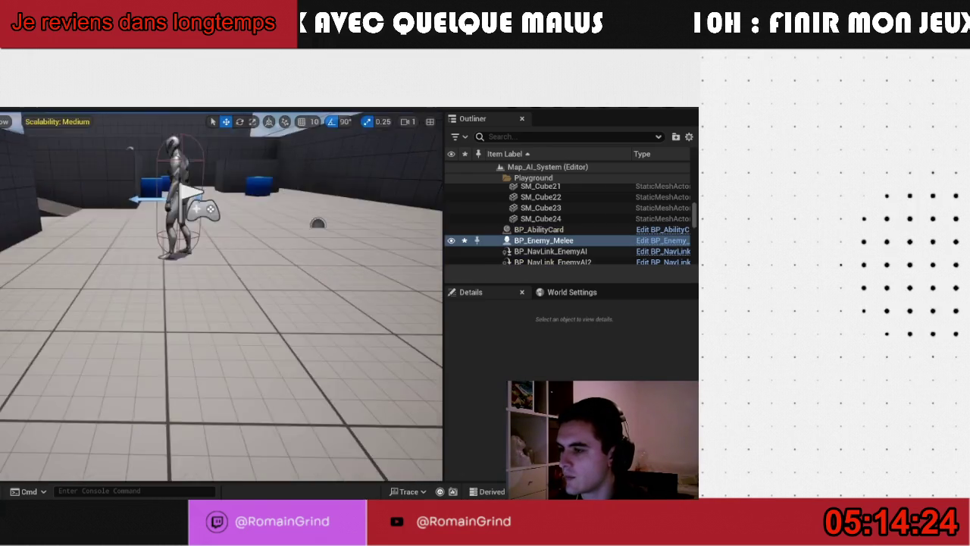
Play as Listen Server in New Editor Window (PIE) with the melee enemy selected
click(144, 315)
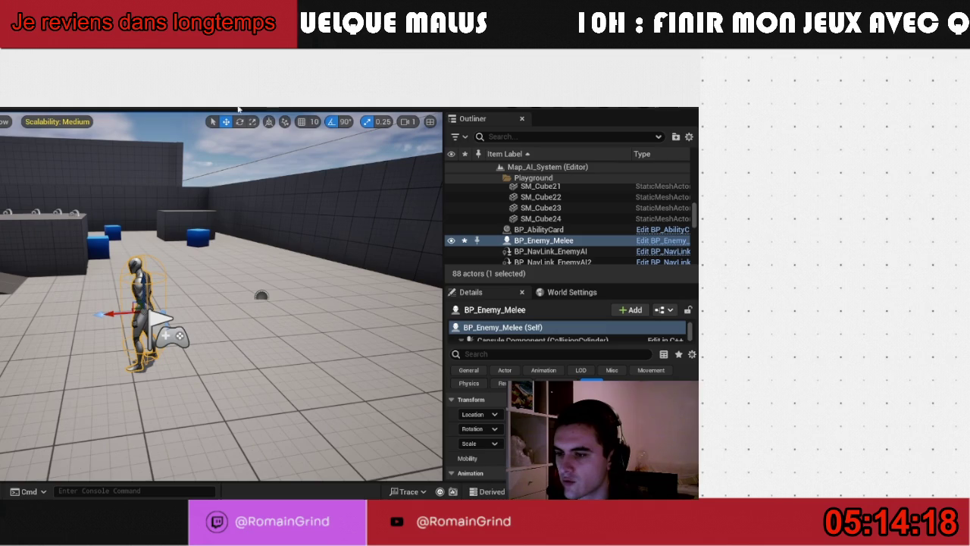
click(195, 95)
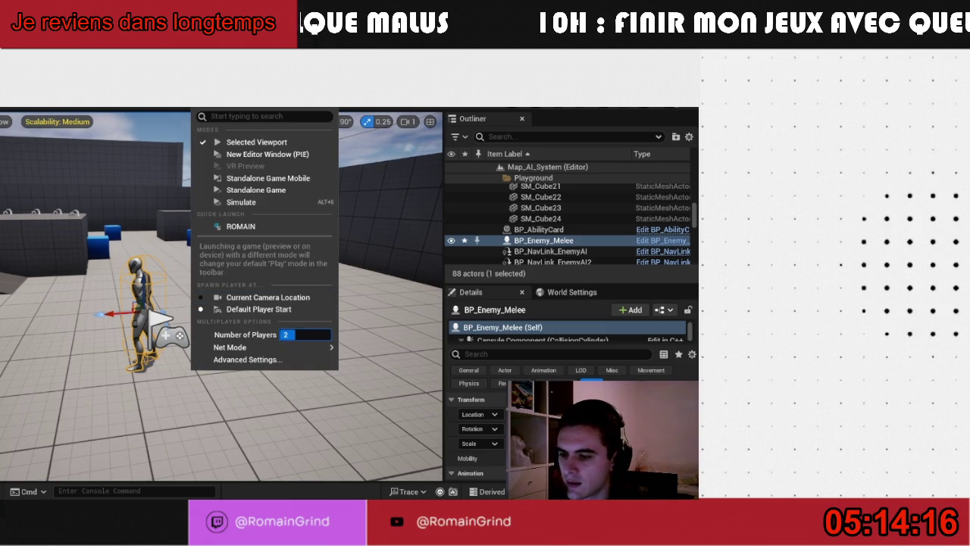
mouse_move(230, 347)
click(394, 364)
click(197, 106)
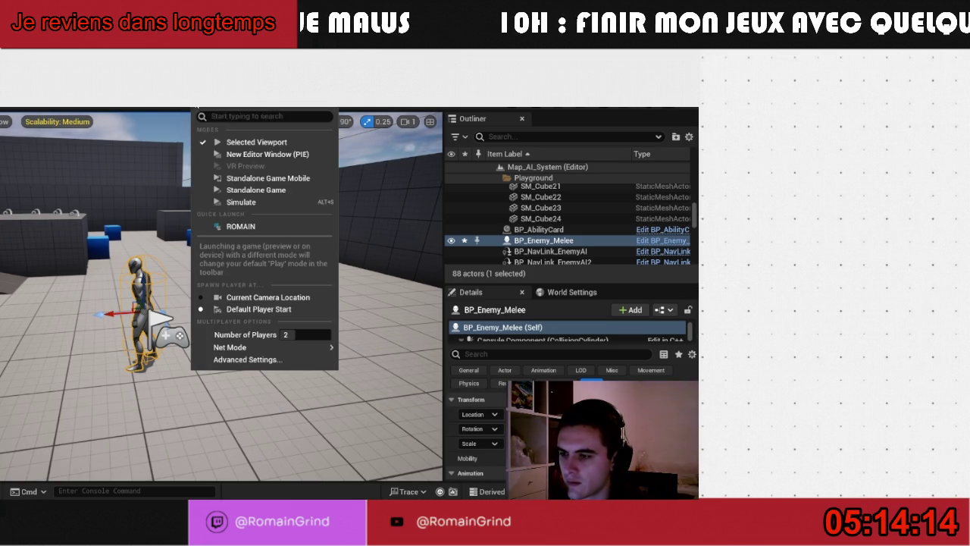
click(215, 157)
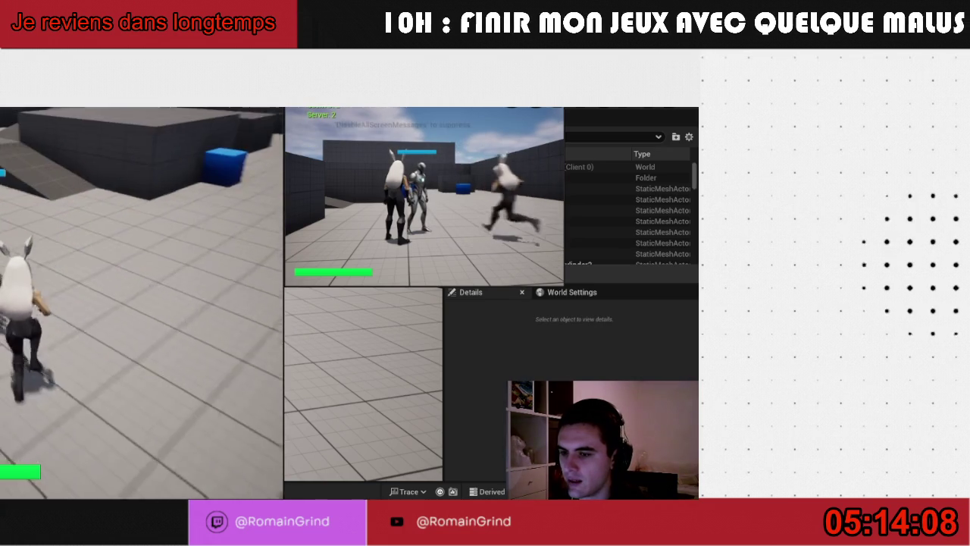
Dismiss the Windows Start menu and stop the two-player session
key(super)
key(super)
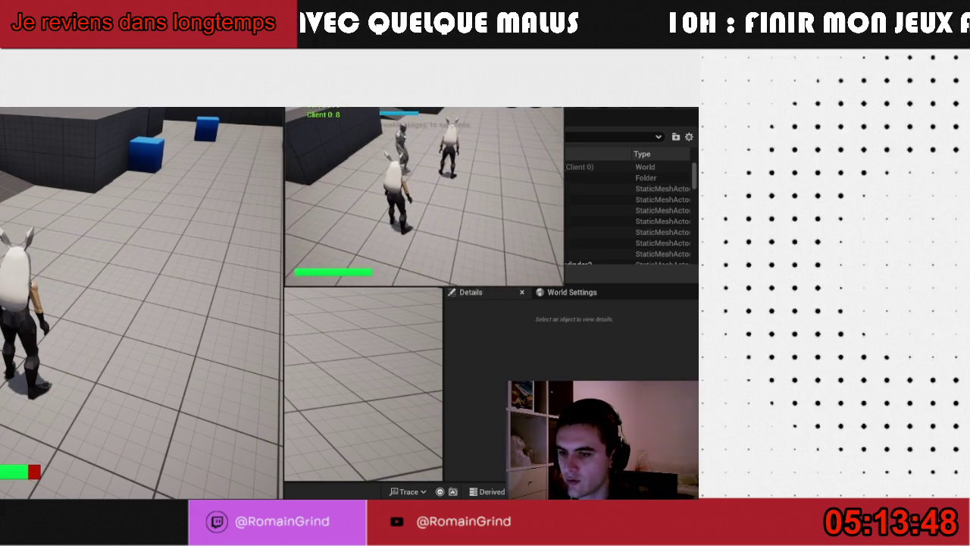
key(super)
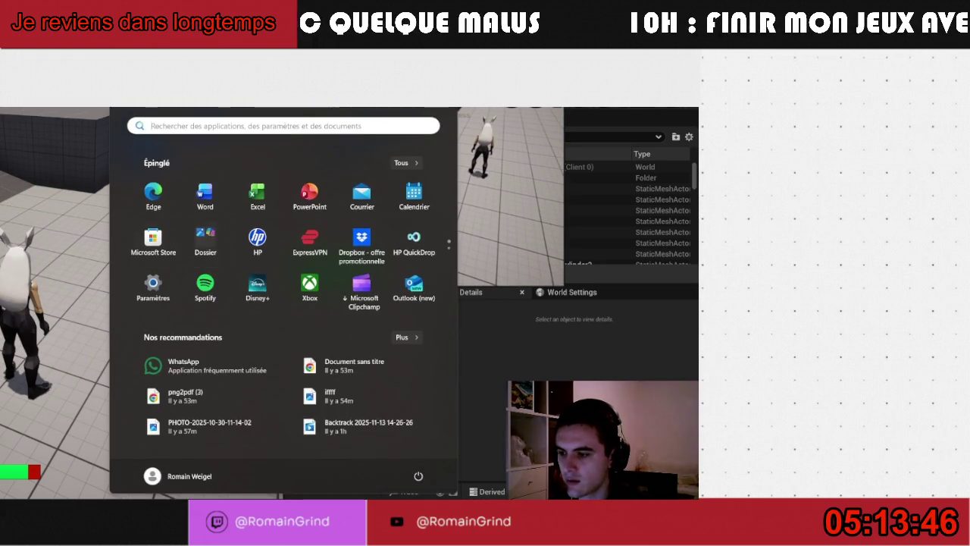
key(Escape)
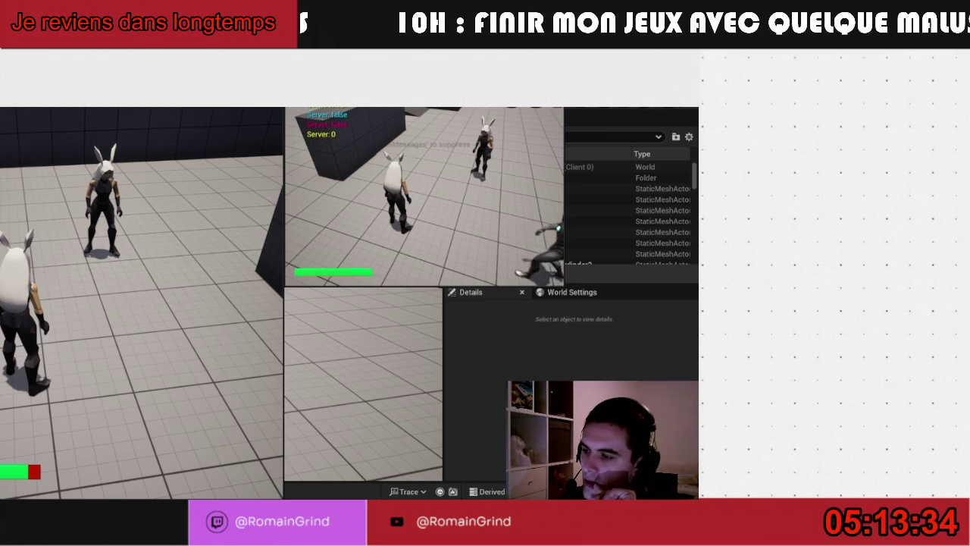
key(Escape)
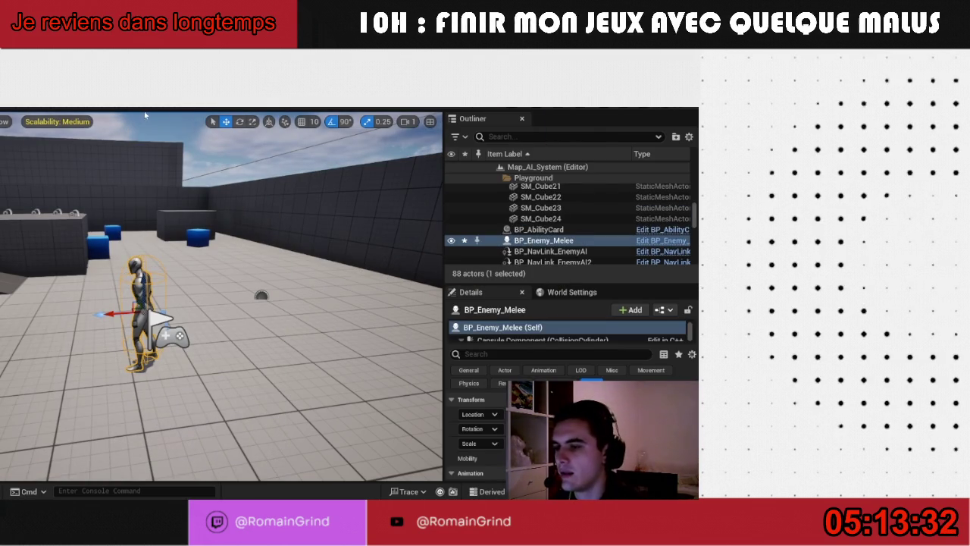
Reset play options to 1 player and open BP_Enemy_Melee from the Content Drawer's Melee folder
click(201, 107)
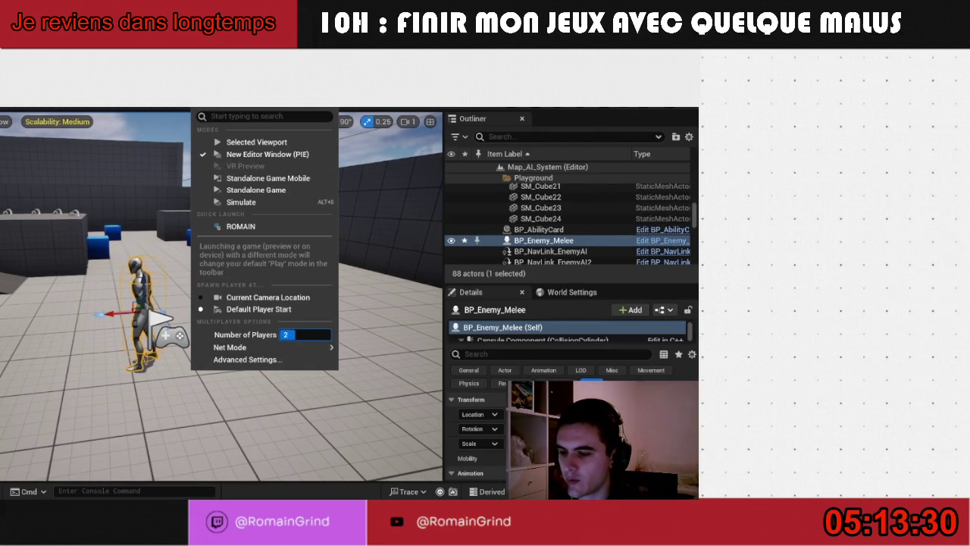
mouse_move(327, 351)
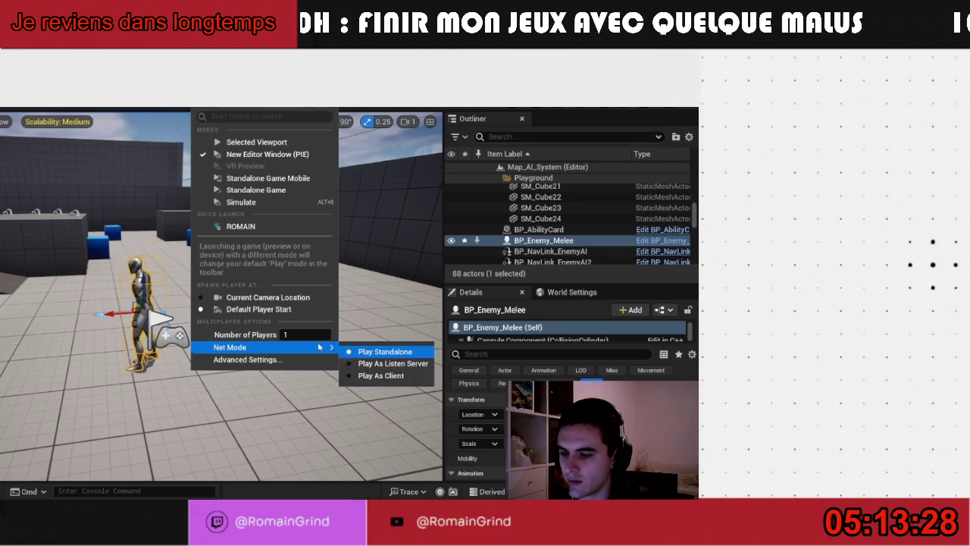
click(361, 303)
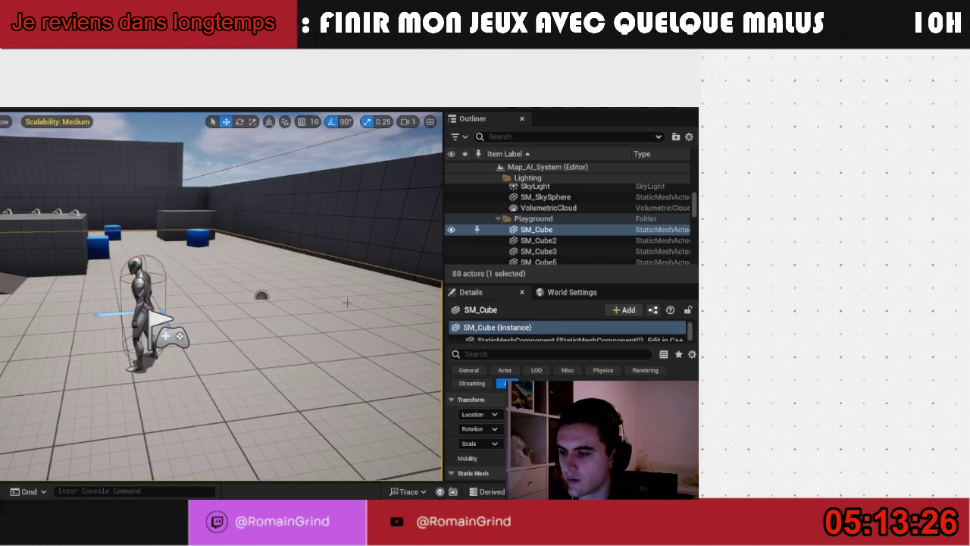
key(ctrl+space)
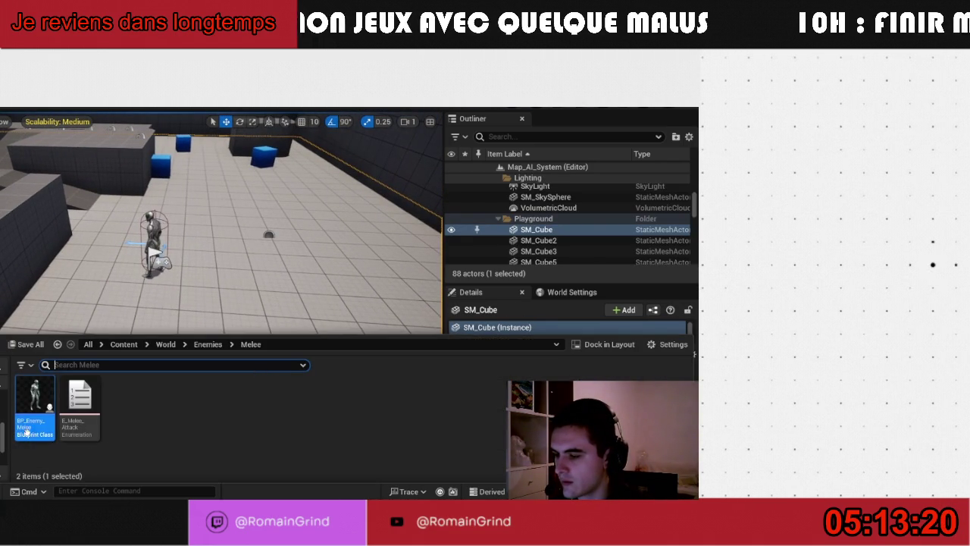
double_click(30, 417)
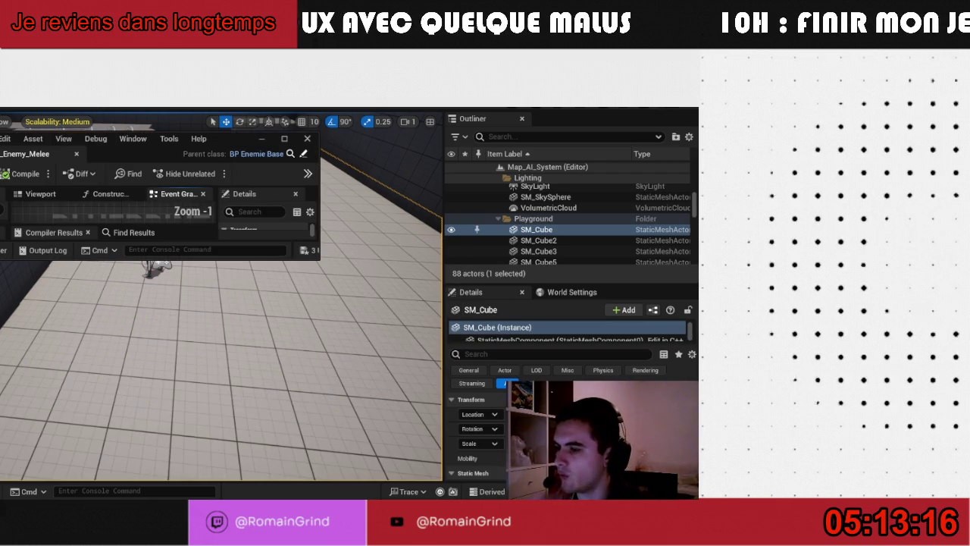
Drag the BP_Enemy_Melee editor window aside and Alt+Tab to the Epic Games Launcher
drag(42, 156, 0, 159)
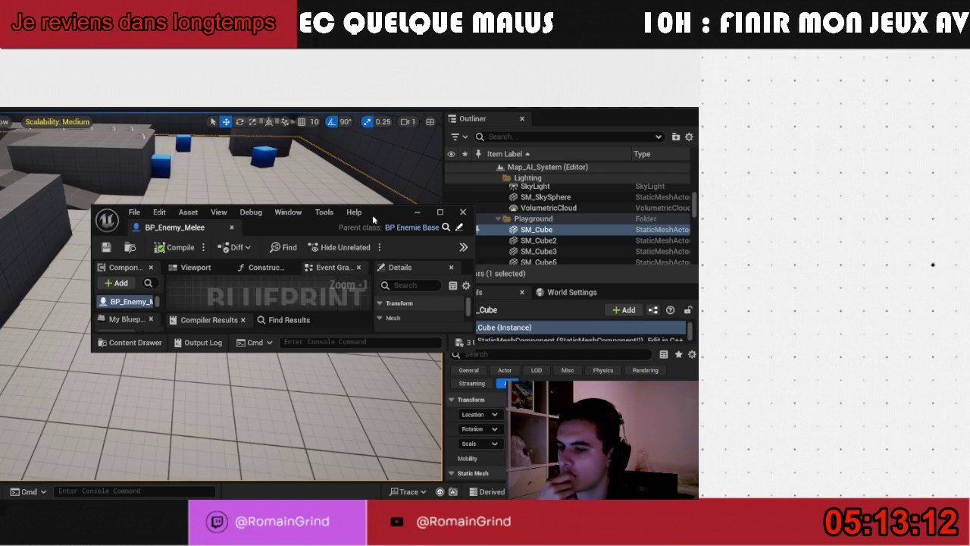
drag(370, 216, 0, 220)
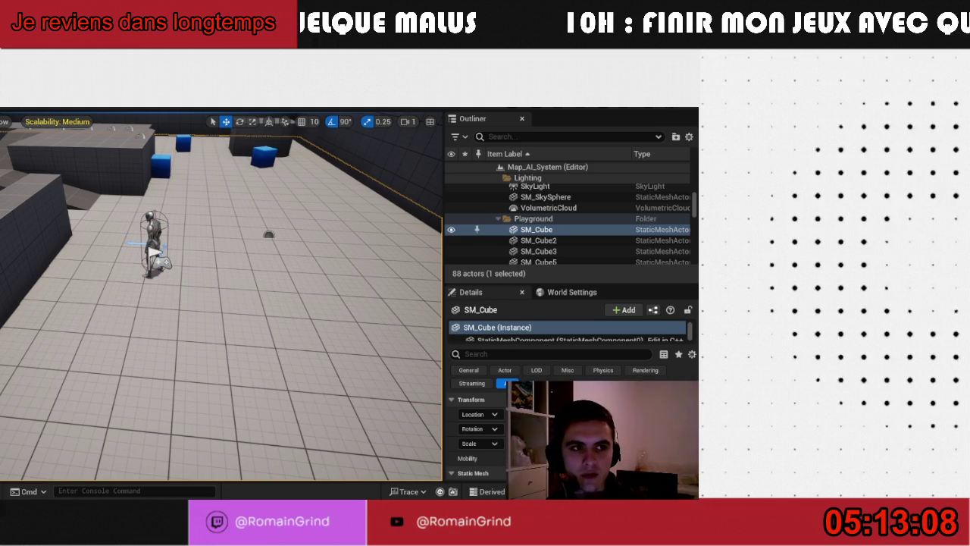
key(alt+Tab)
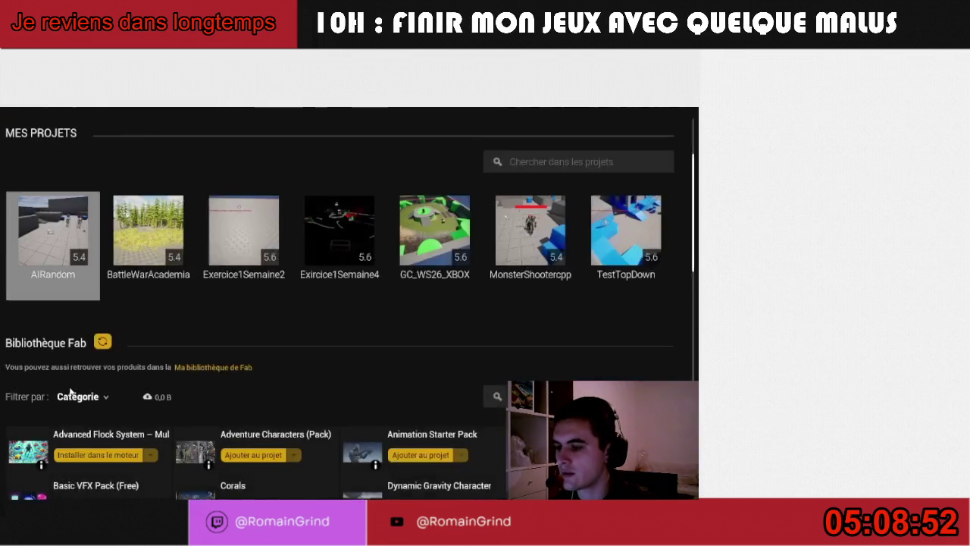
Reopen AIRandom from Mes projets with Ouvrir
right_click(55, 282)
click(70, 291)
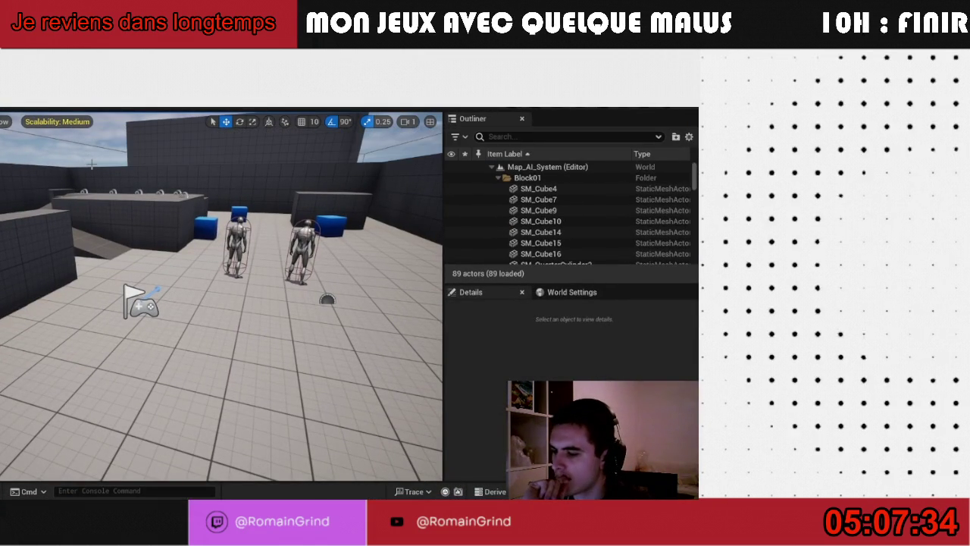
Pull the viewport back to see both mannequins near the blue blocks
drag(152, 295, 182, 319)
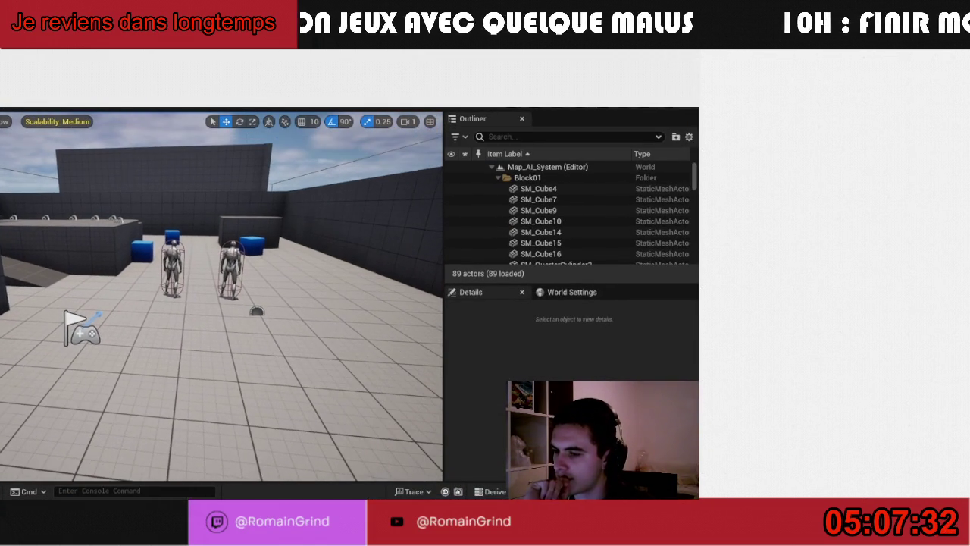
Delete both melee enemies, including BP_Enemy_Melee2, from the level
click(230, 267)
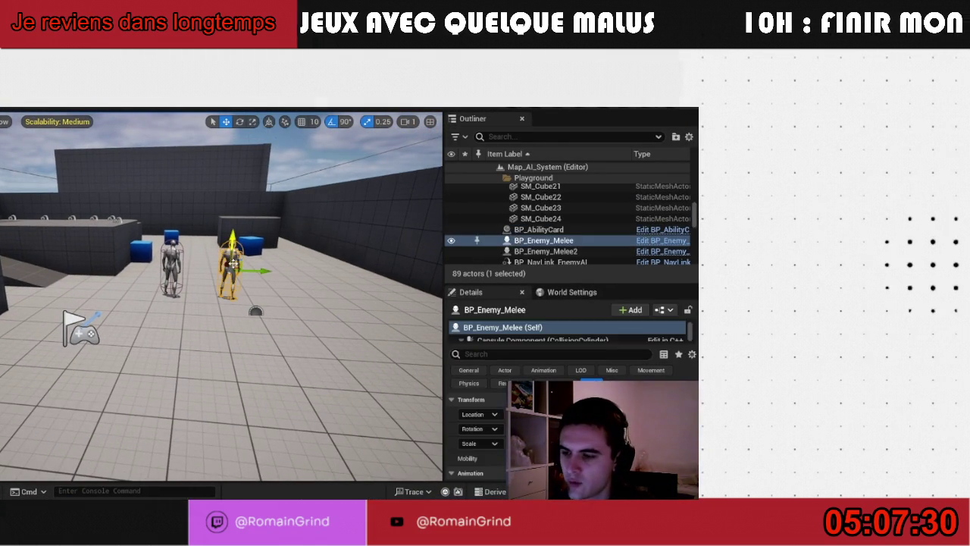
key(Delete)
click(174, 258)
key(Delete)
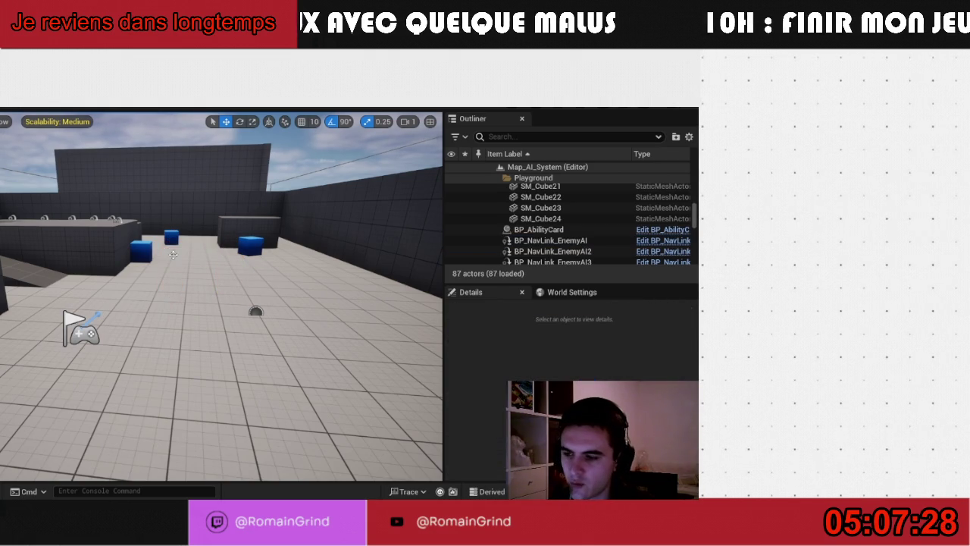
Set Play As Listen Server with 2 players and start playing
click(197, 108)
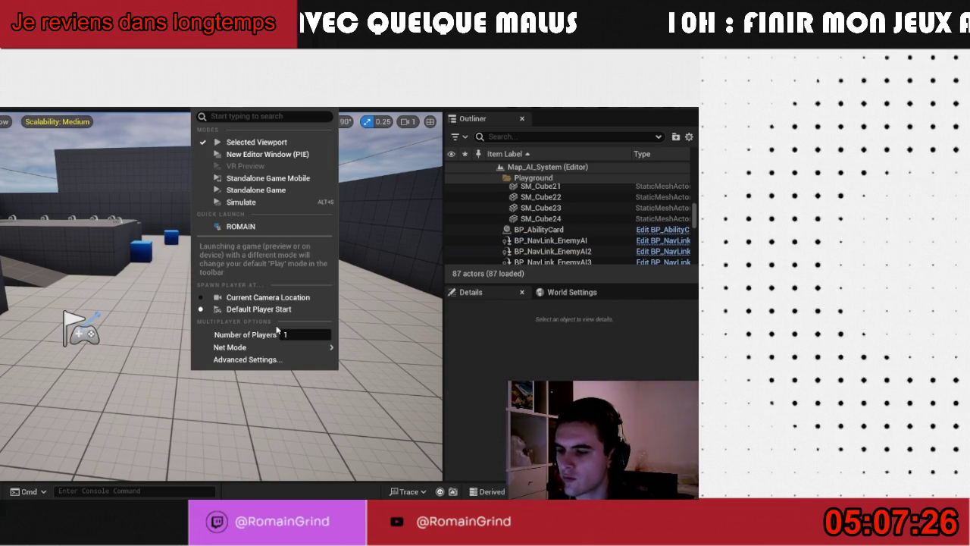
mouse_move(315, 347)
click(364, 363)
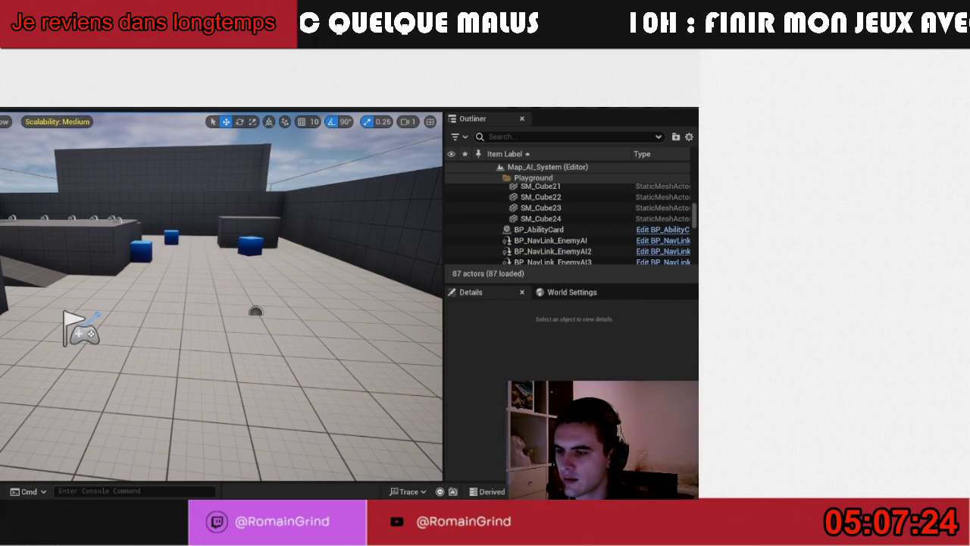
click(201, 107)
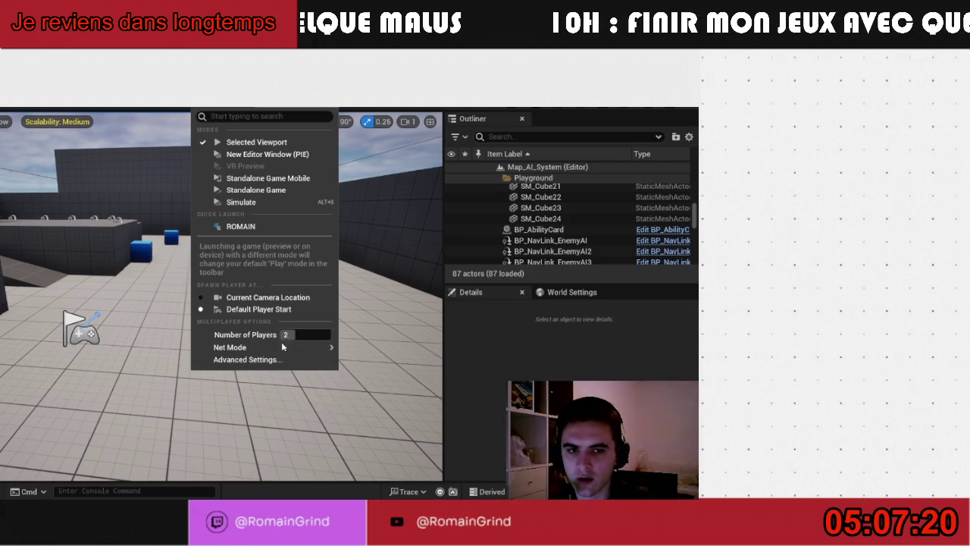
mouse_move(265, 347)
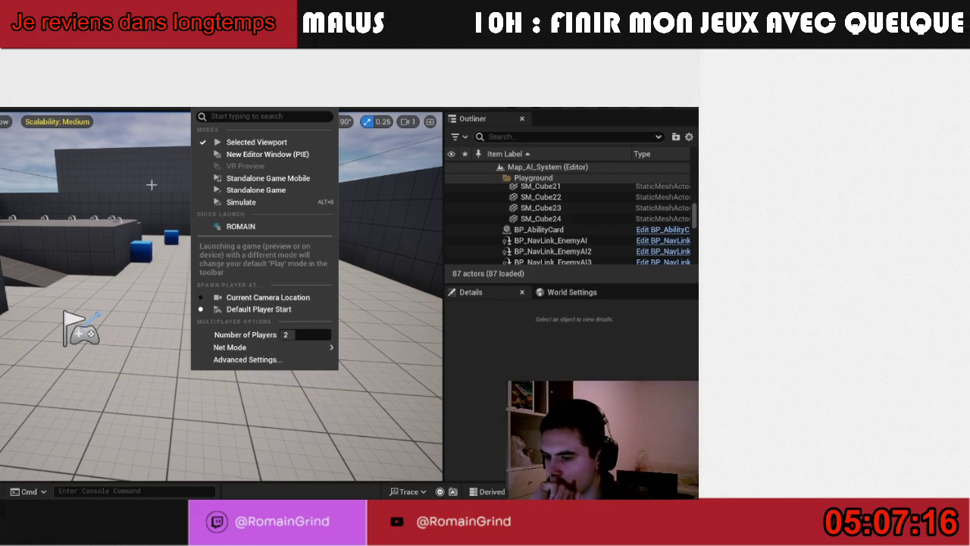
mouse_move(319, 347)
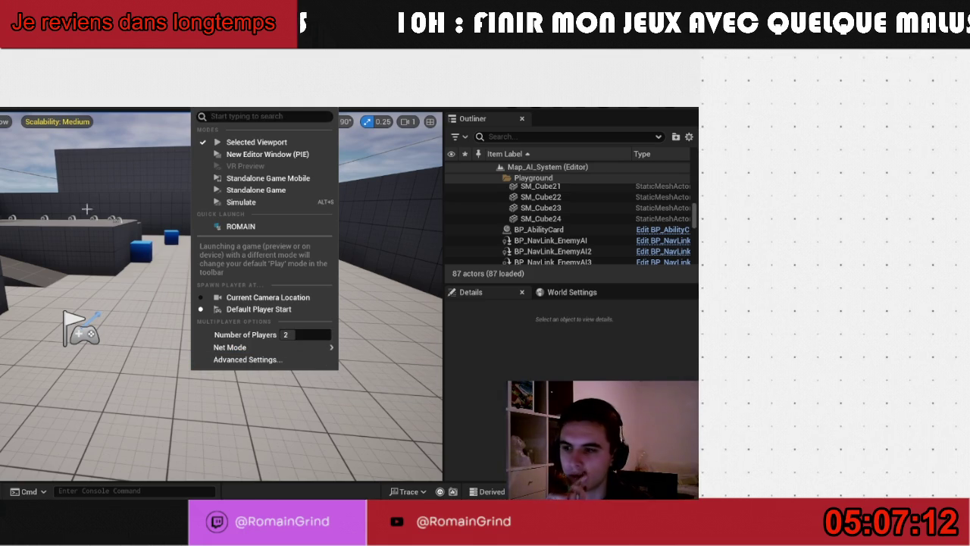
click(144, 120)
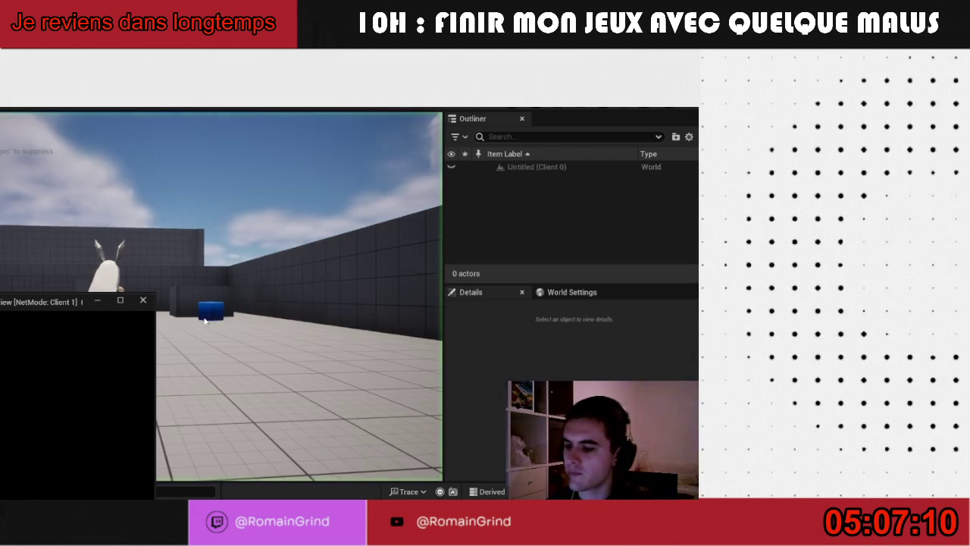
Stop the running session and switch the play mode to New Editor Window (PIE)
drag(173, 282, 595, 206)
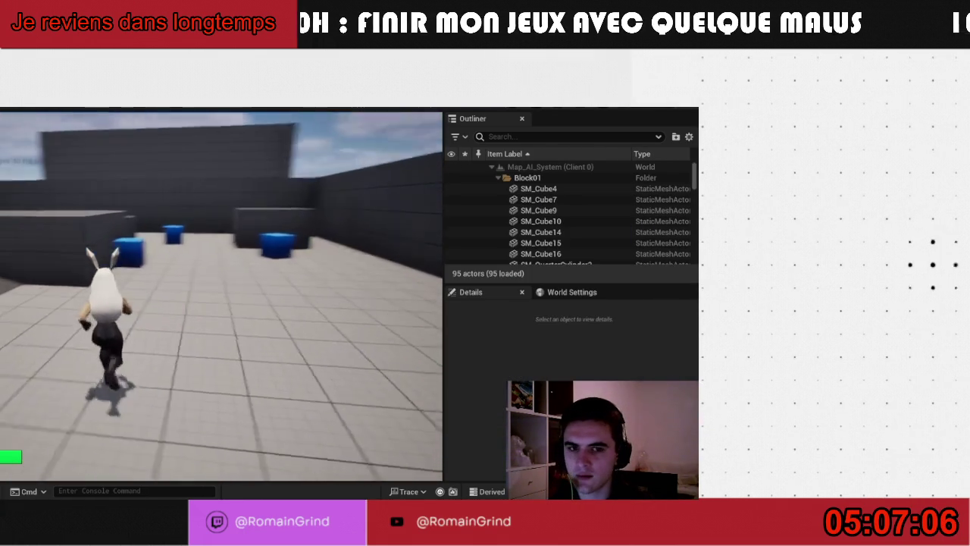
key(alt+Tab)
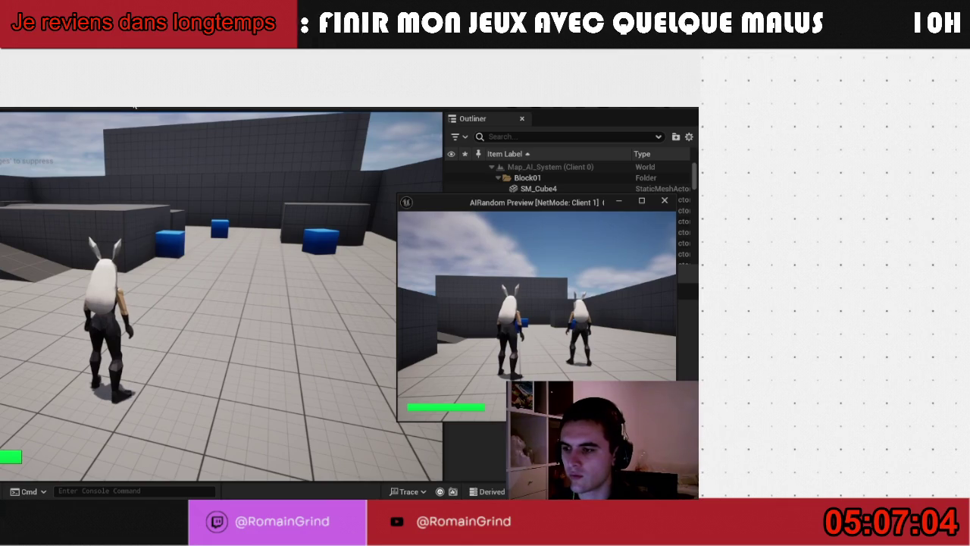
click(173, 106)
click(196, 106)
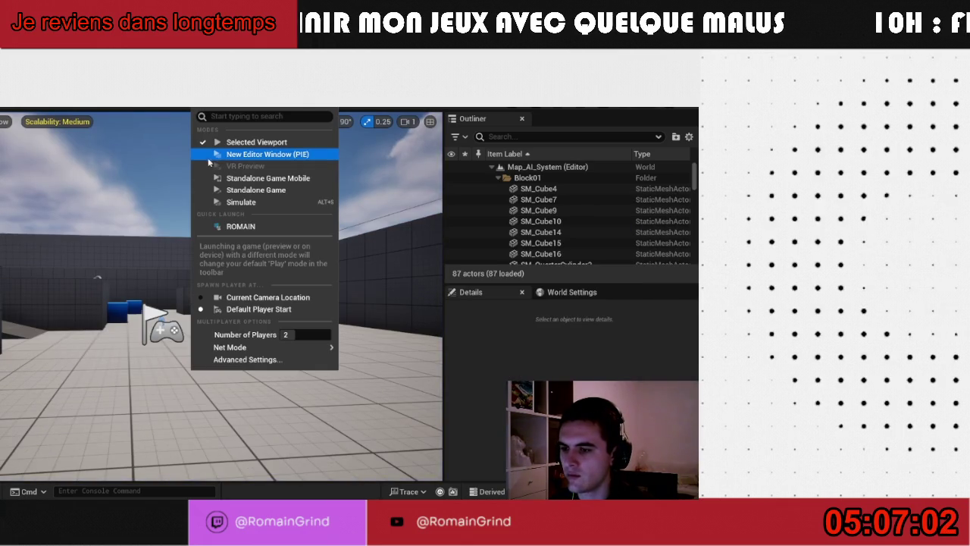
click(235, 163)
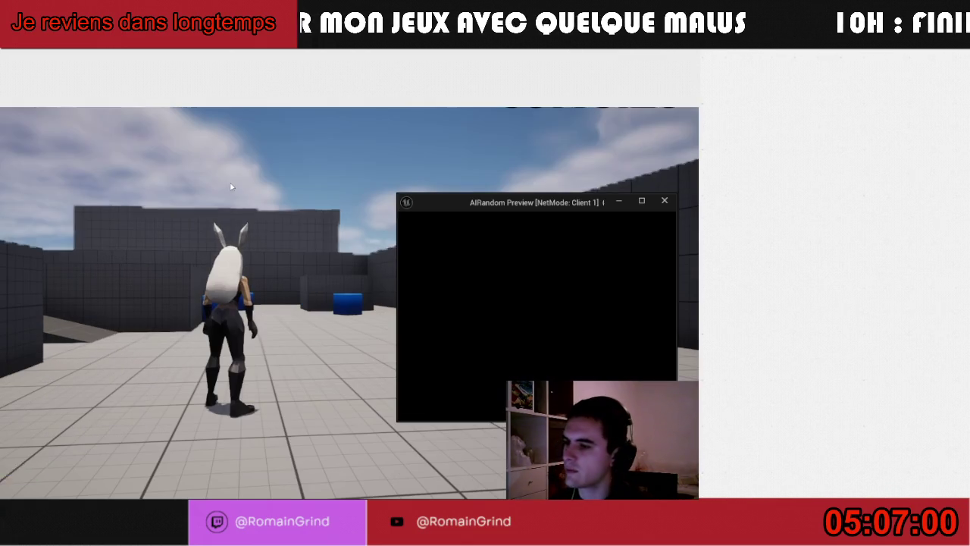
In the left game window, run and lunge the character, then fire the E ability at the other player
key(alt+Tab)
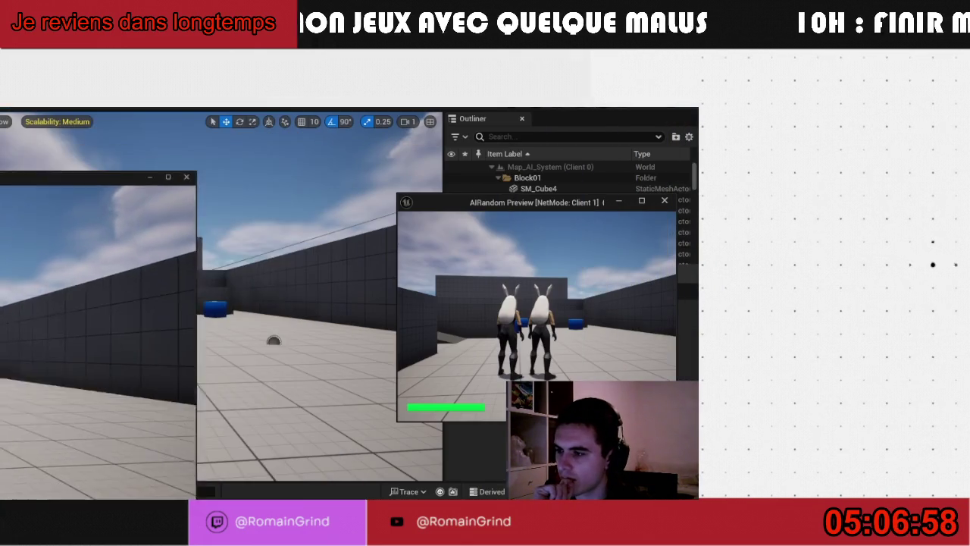
key(super+Tab)
click(412, 204)
click(193, 294)
key(w)
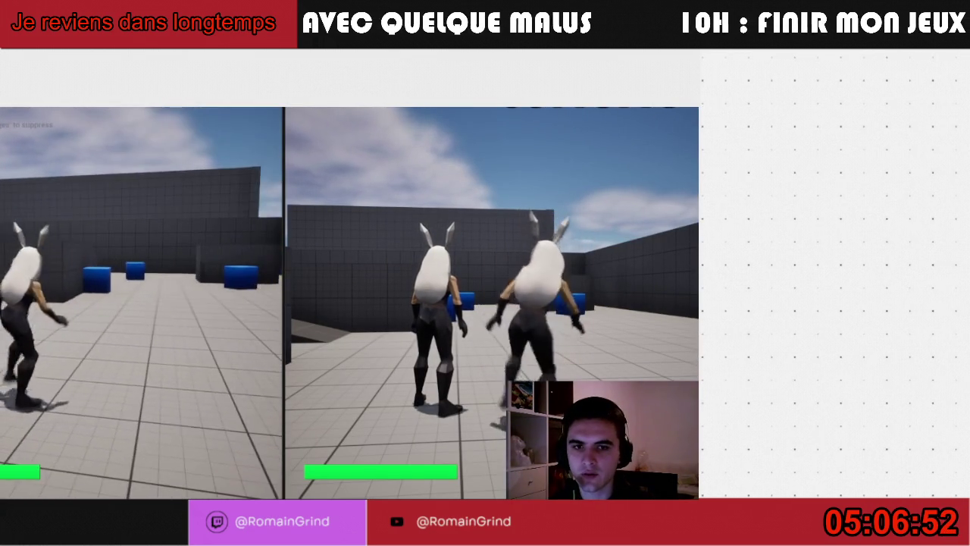
key(space)
key(w)
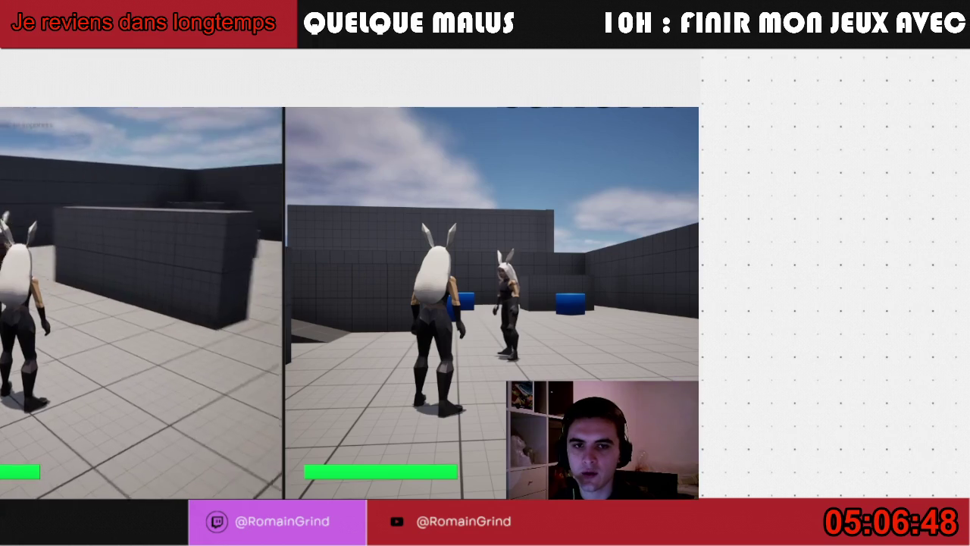
key(e)
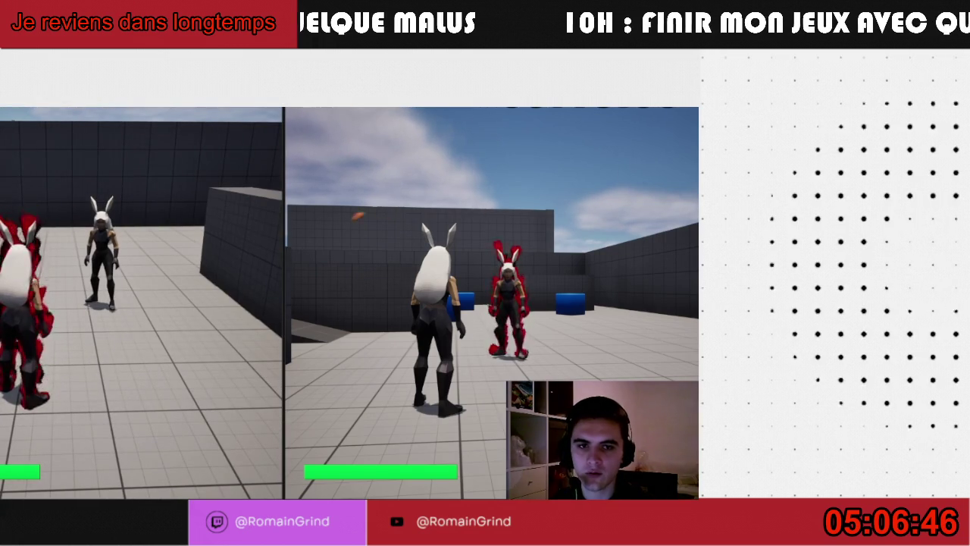
key(super)
key(super)
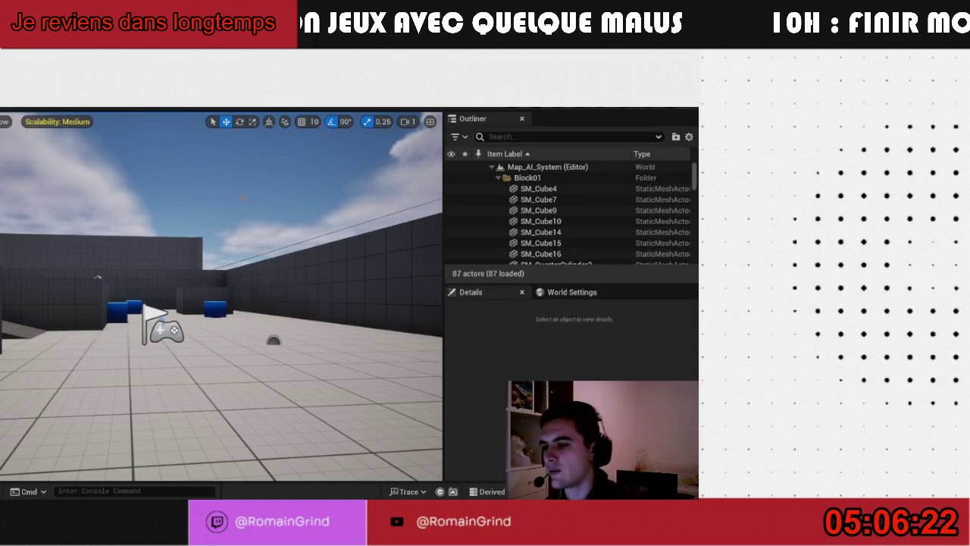
Drag BP_Enemy_Melee from the Enemies/Boss folder into the level viewport
click(201, 101)
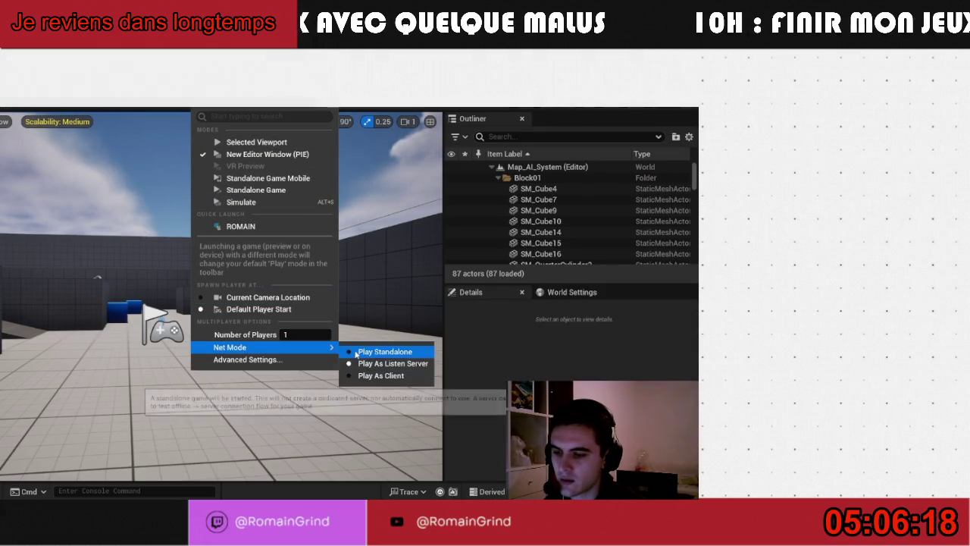
key(Escape)
scroll(326, 334, up, 5)
key(ctrl+space)
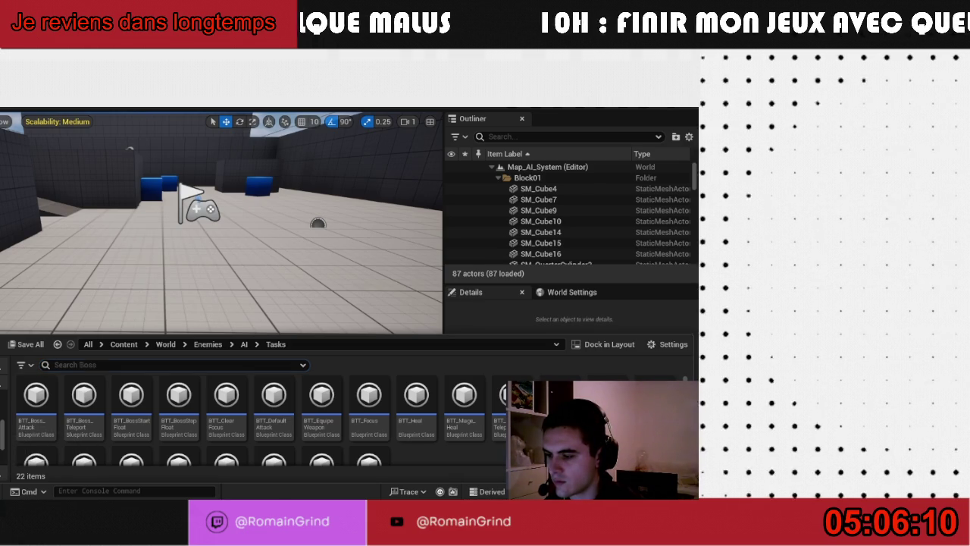
click(4, 436)
mouse_move(34, 394)
mouse_down()
mouse_move(38, 372)
mouse_move(163, 251)
mouse_move(190, 242)
mouse_move(176, 250)
mouse_up()
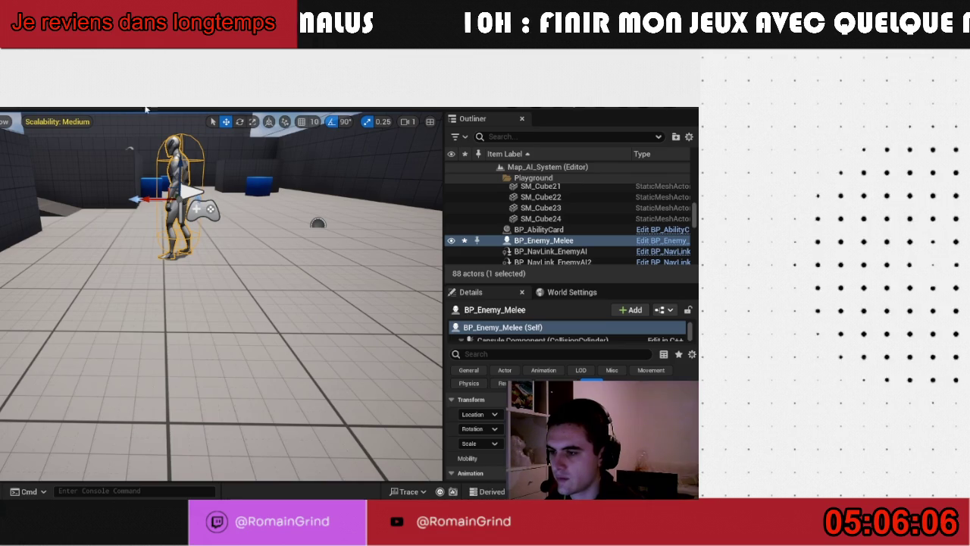
Play the level in Selected Viewport and take control of the character
click(194, 100)
click(228, 123)
click(204, 275)
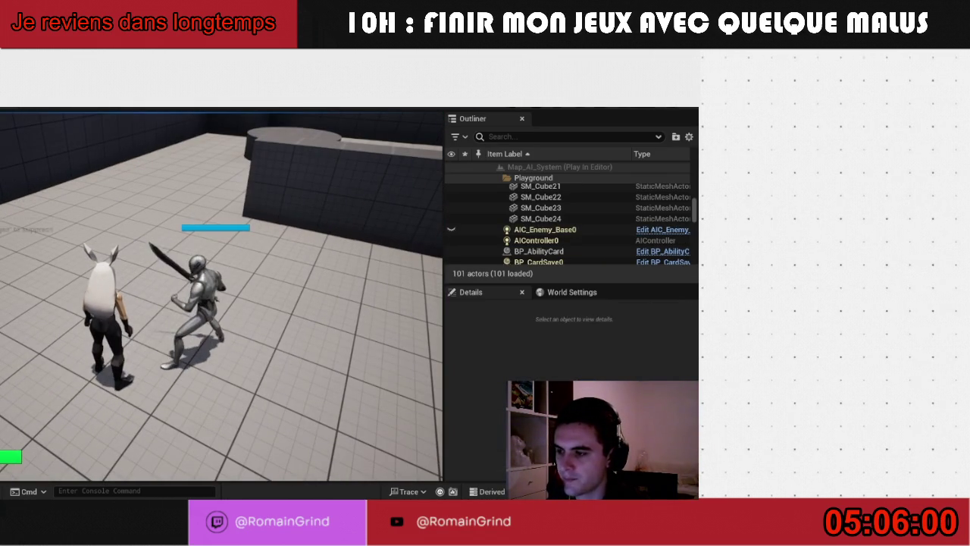
Cast the lightning AOE on the melee enemy with E, then end the test with Esc
key(e)
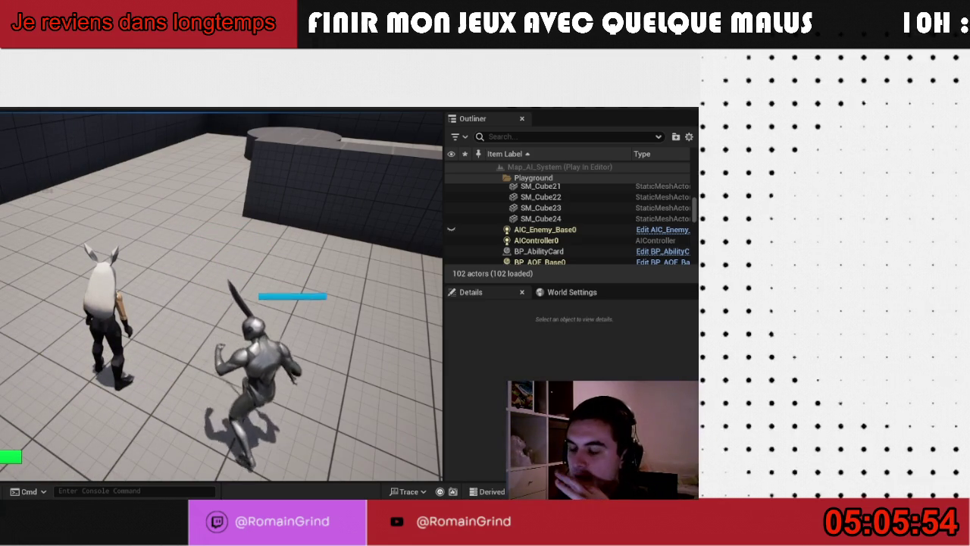
mouse_move(222, 296)
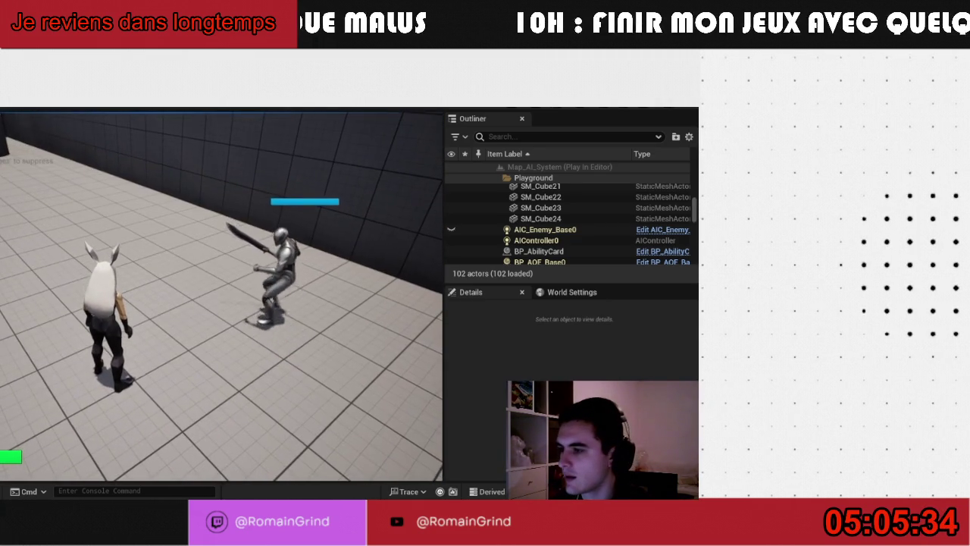
key(Escape)
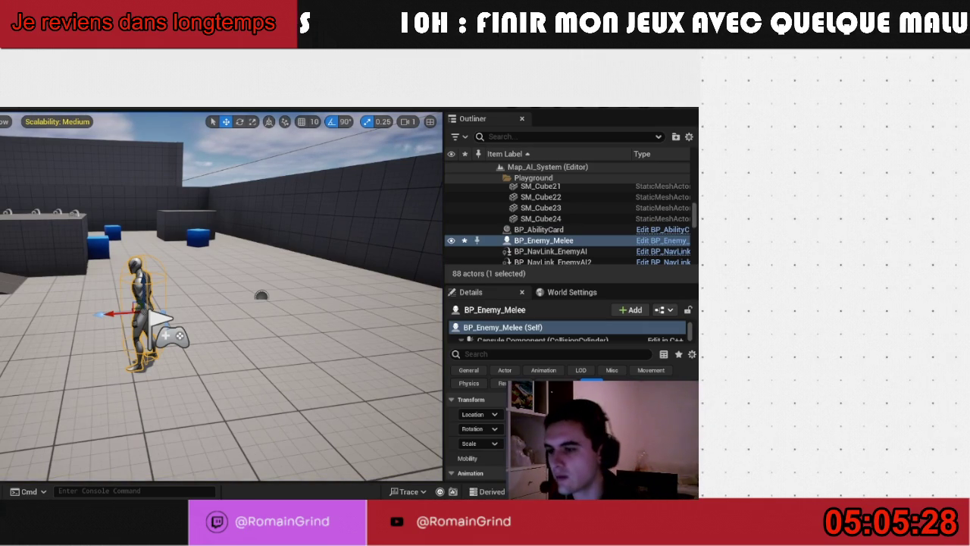
Set Number of Players to 2 in the Play options
click(211, 107)
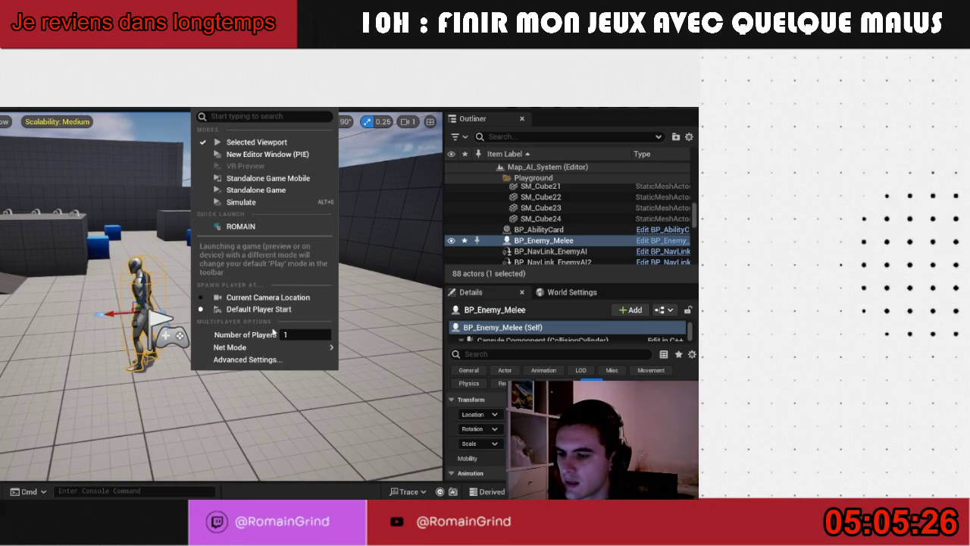
drag(292, 334, 300, 334)
mouse_move(298, 348)
click(363, 365)
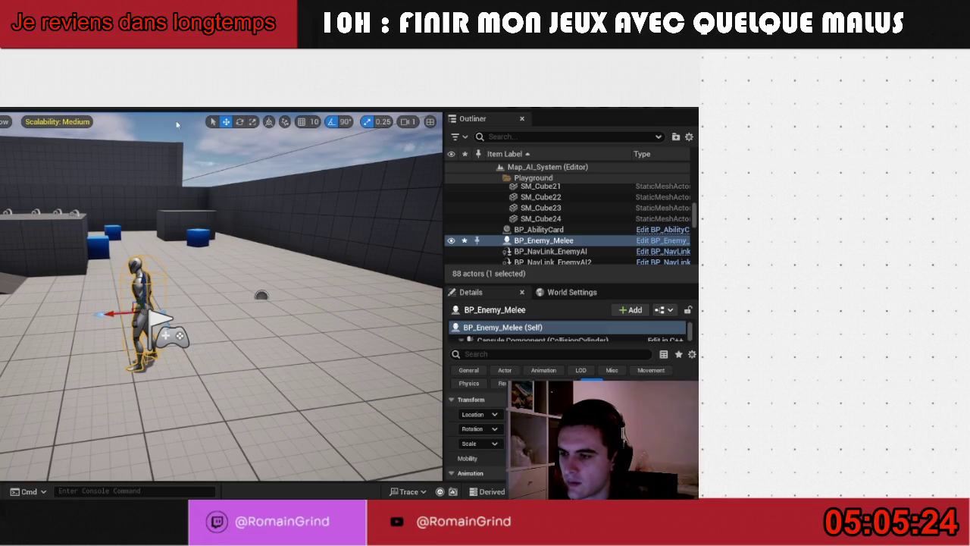
Run the two-player test in New Editor Windows, move a character, then stop with Esc
click(198, 106)
click(242, 157)
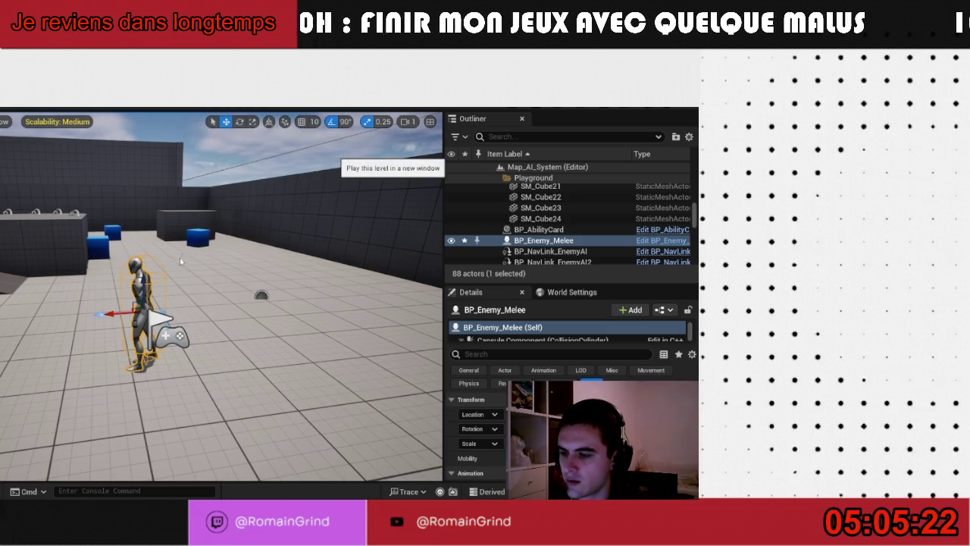
click(220, 244)
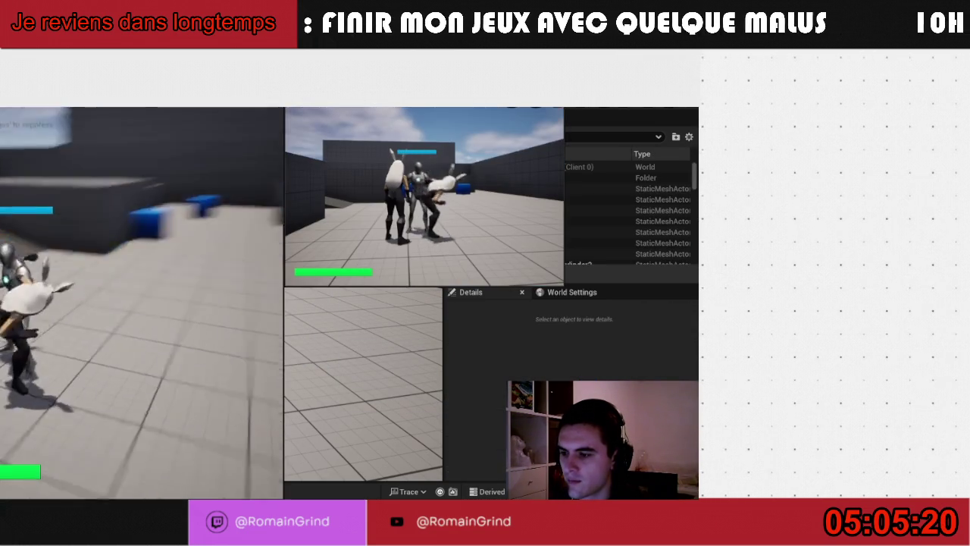
key(w)
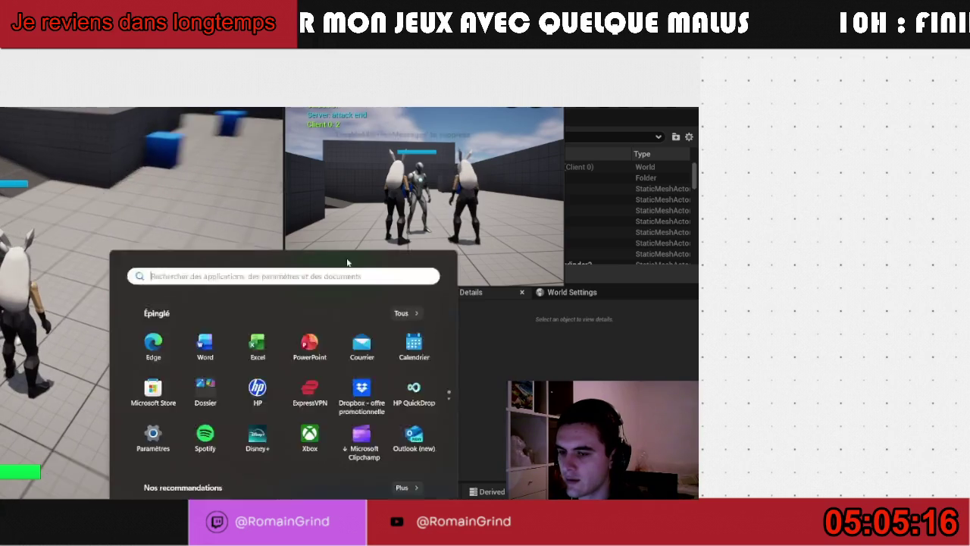
key(super)
key(super)
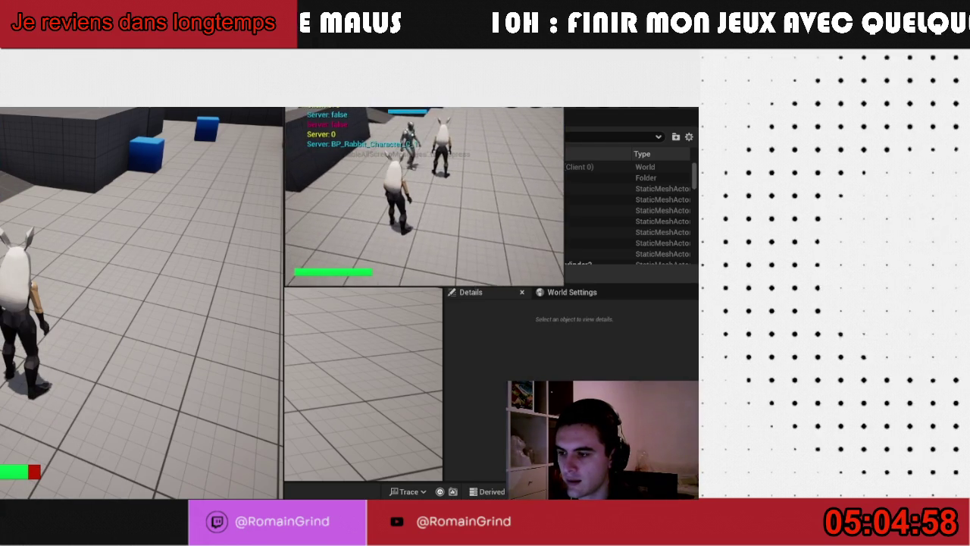
key(super)
key(super)
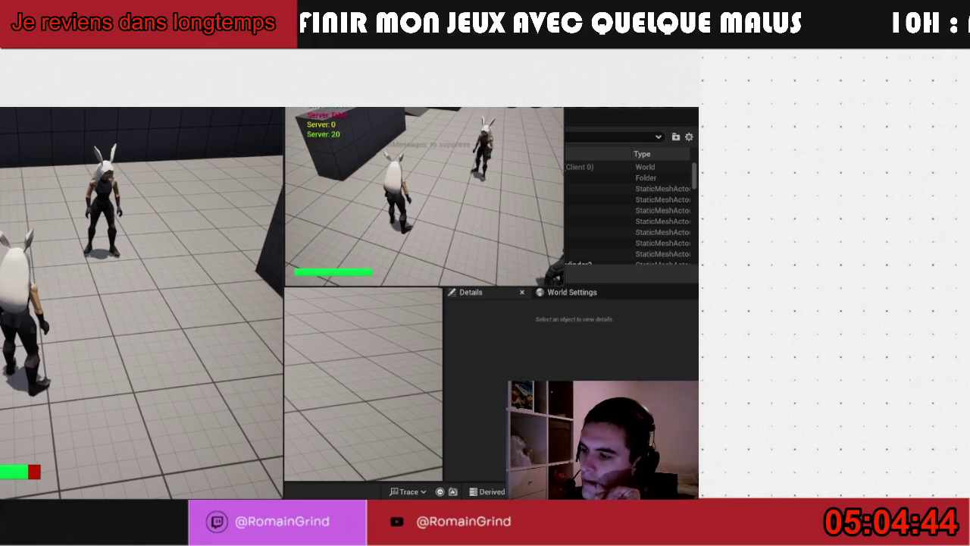
key(Escape)
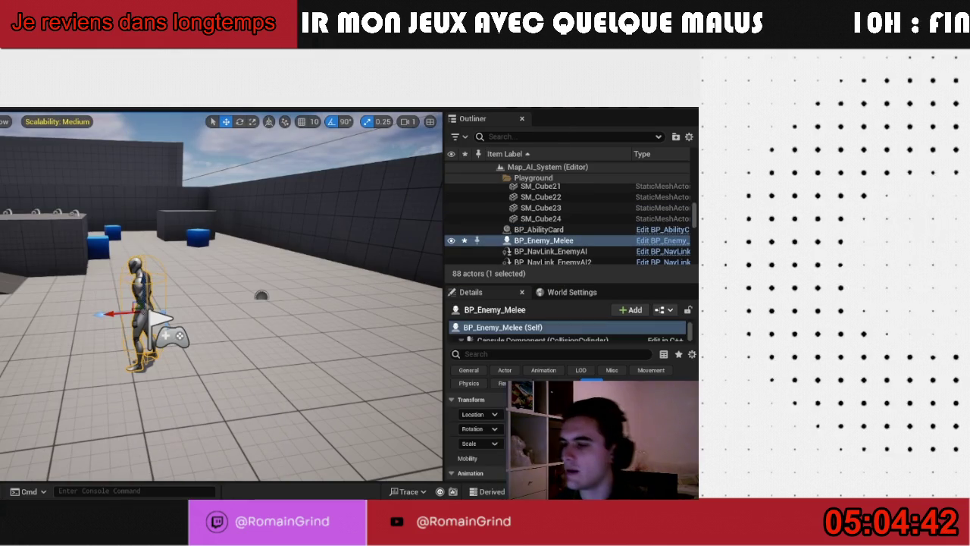
Set the play sessions' Net Mode to standalone
click(199, 106)
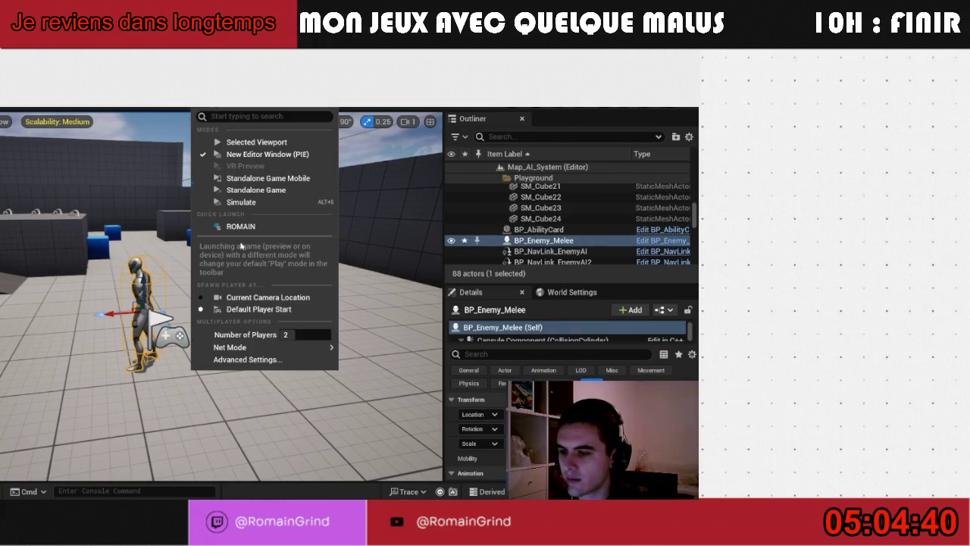
mouse_move(327, 347)
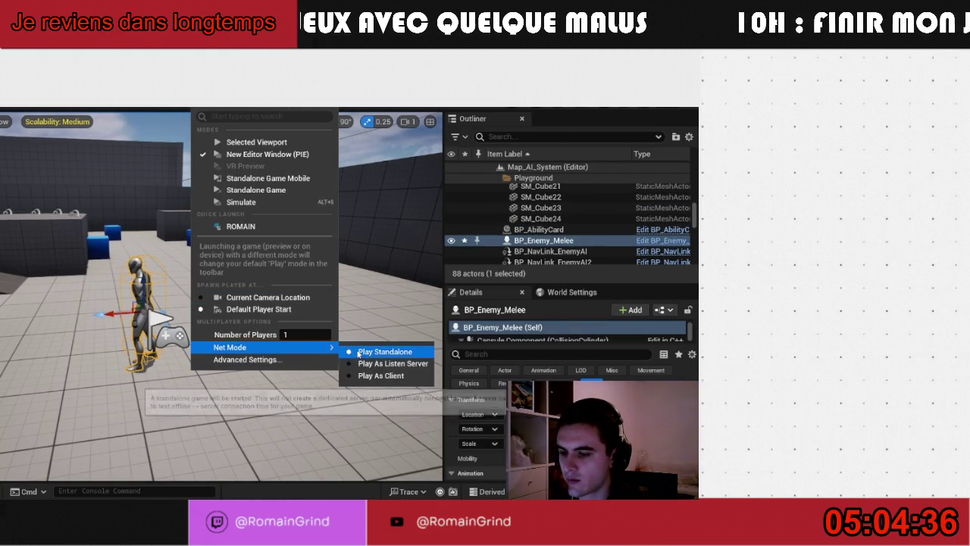
click(353, 352)
Open the BP_Enemy_Melee blueprint from the Melee folder in the Content Drawer
click(273, 298)
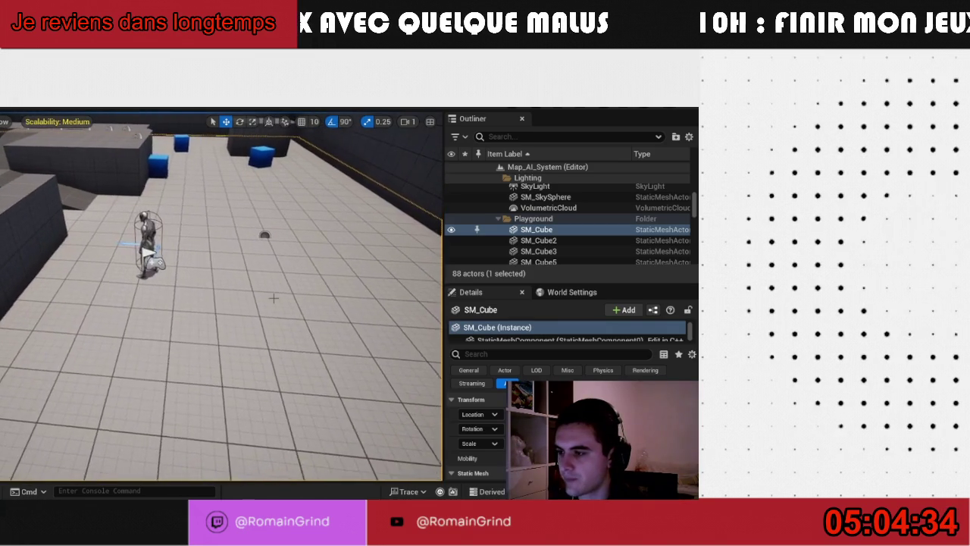
key(ctrl+space)
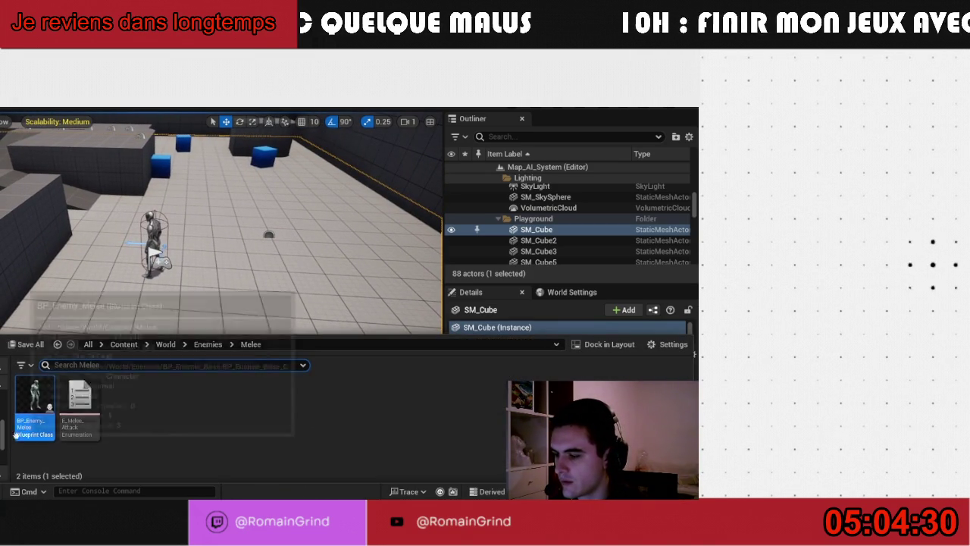
double_click(44, 430)
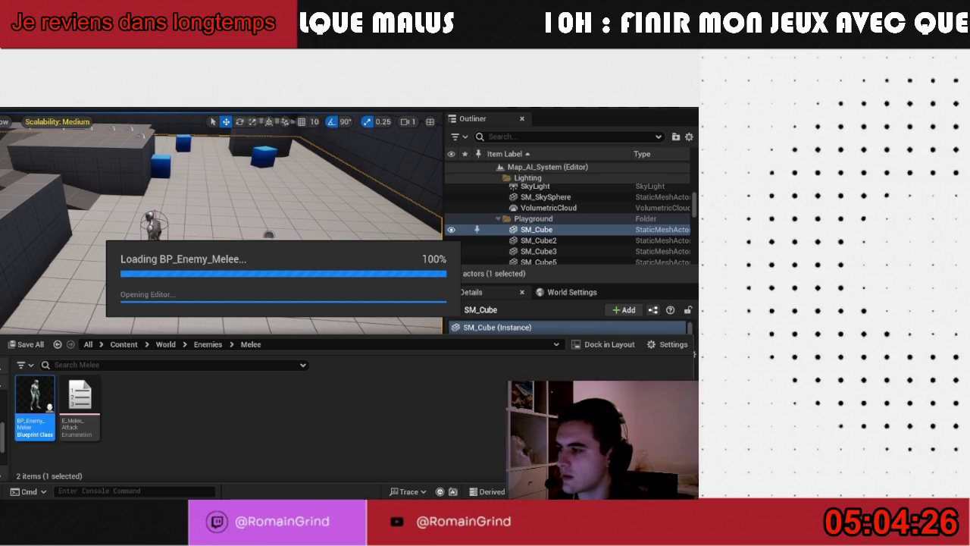
Move the BP_Enemy_Melee blueprint window off the level view and switch to the Epic Games Launcher
drag(43, 157, 0, 163)
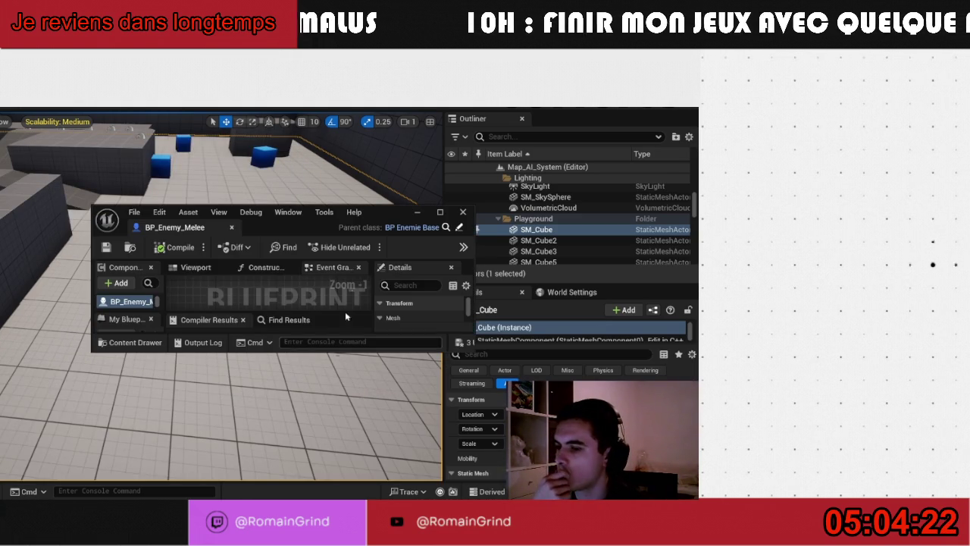
drag(374, 220, 0, 219)
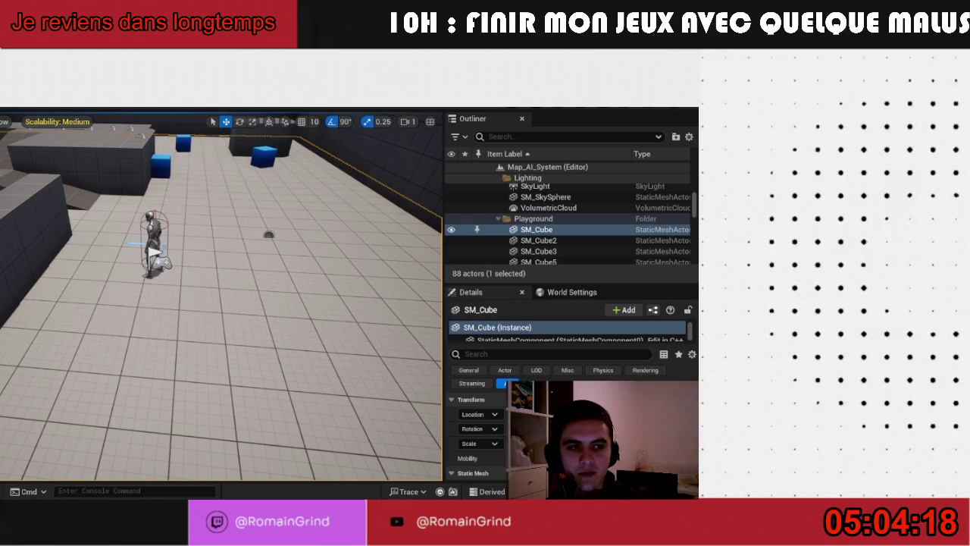
key(alt+Tab)
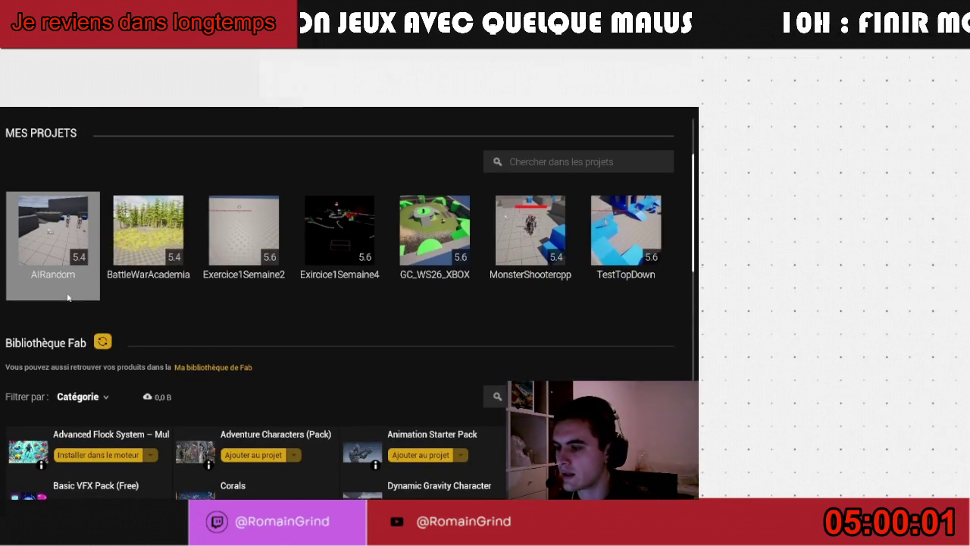
Open the AIRandom project from the Mes projets library with Ouvrir
right_click(53, 280)
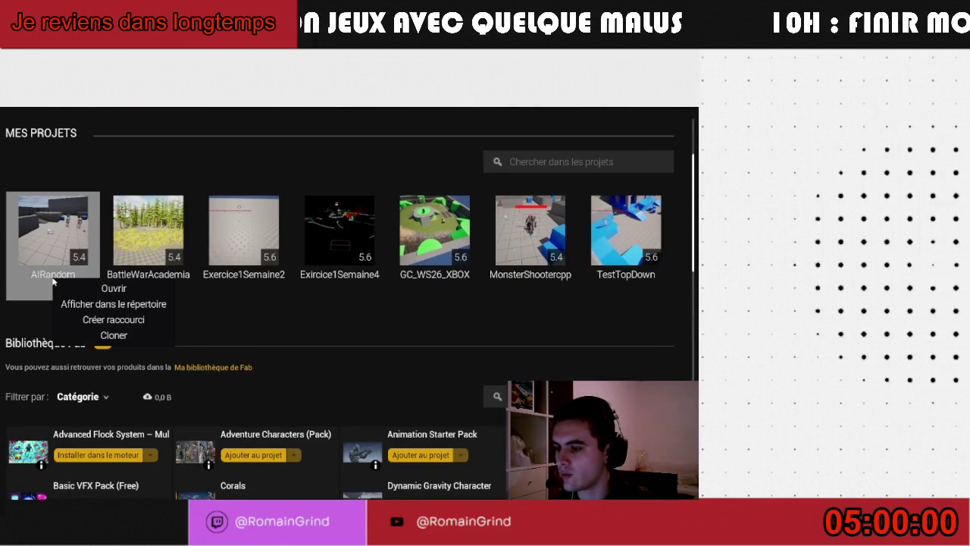
click(78, 291)
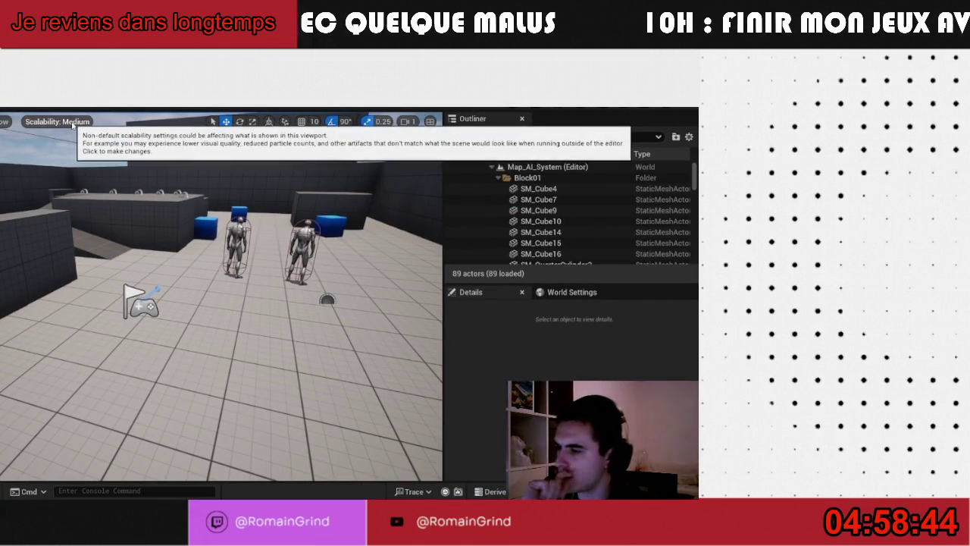
Delete both enemy characters, including BP_Enemy_Melee2, from the level
drag(91, 164, 114, 199)
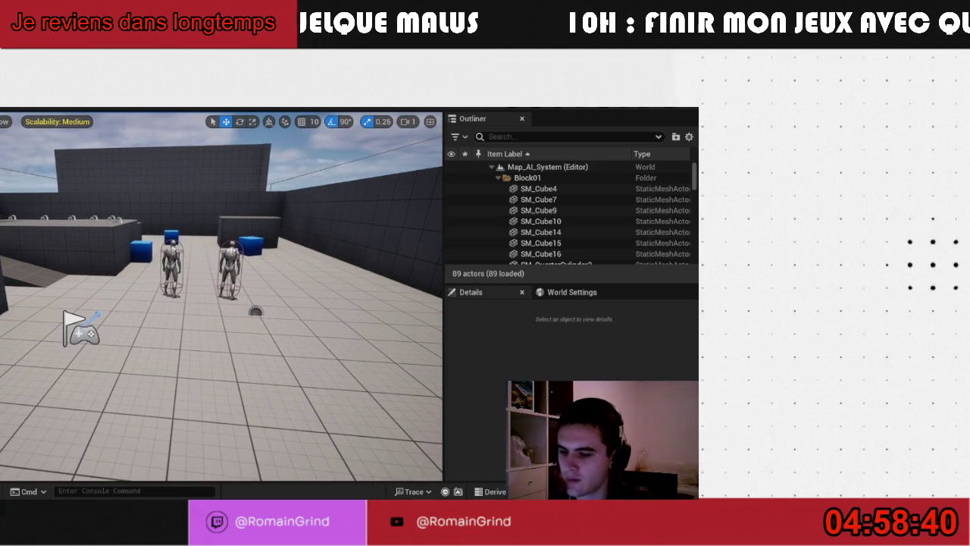
click(230, 270)
key(Delete)
click(172, 258)
key(Delete)
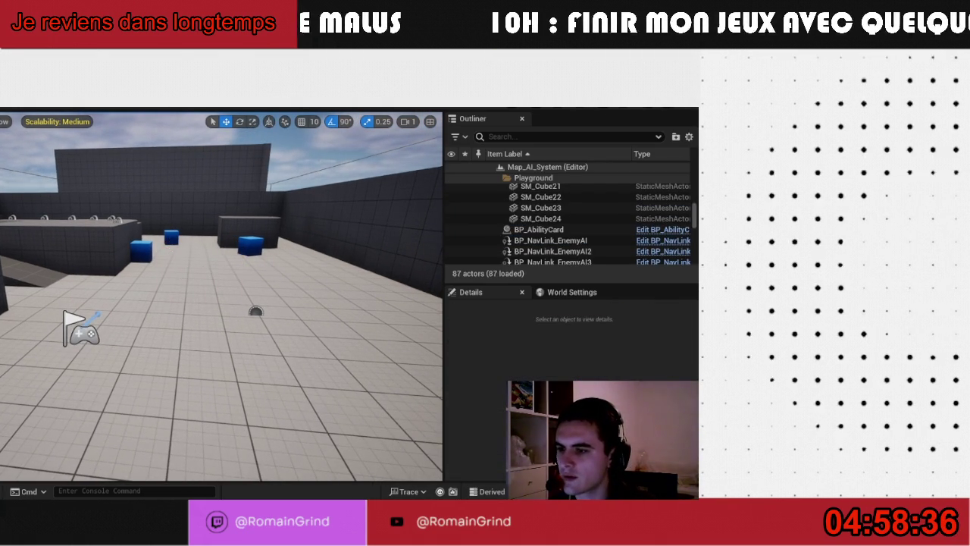
Set play options to Play As Listen Server with 2 players and start the test
click(172, 107)
mouse_move(312, 355)
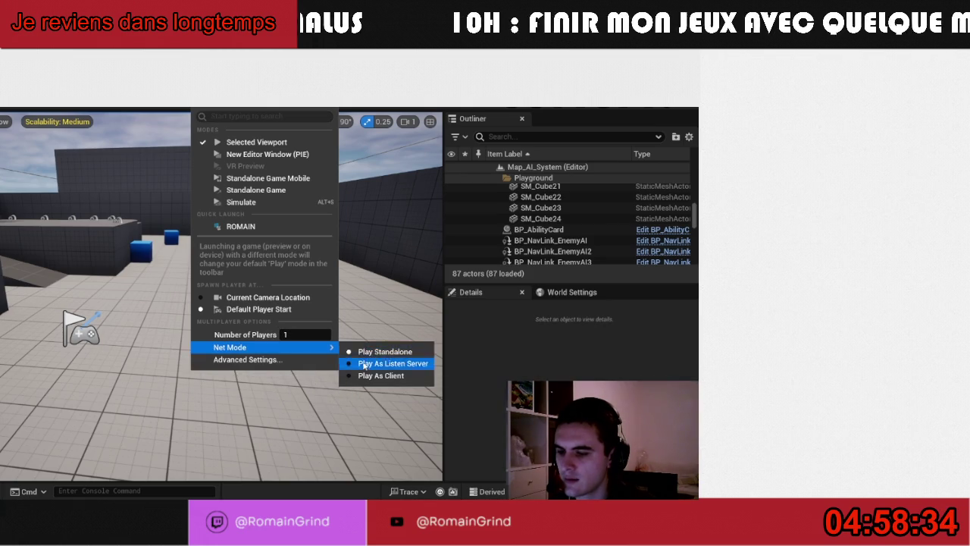
click(379, 351)
click(172, 107)
click(285, 334)
text(2)
key(Return)
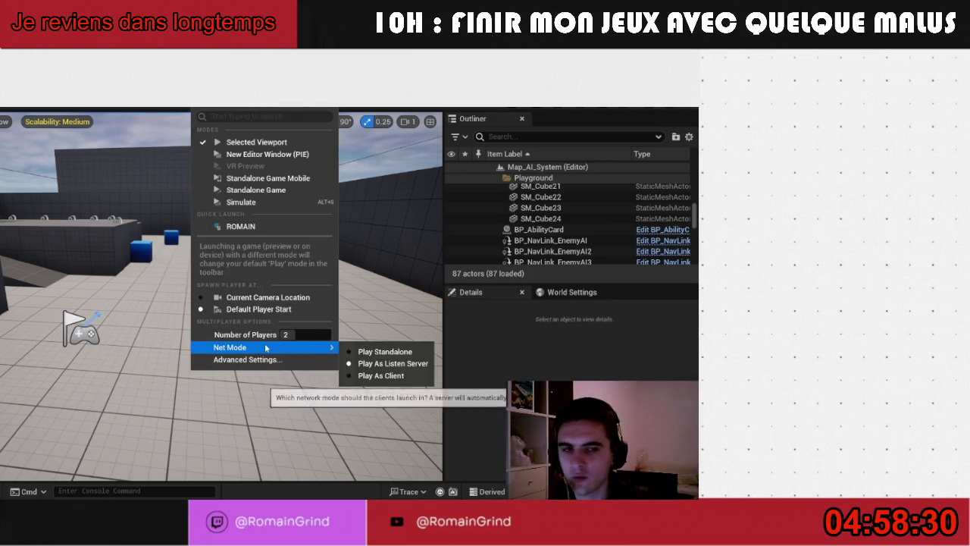
mouse_move(273, 347)
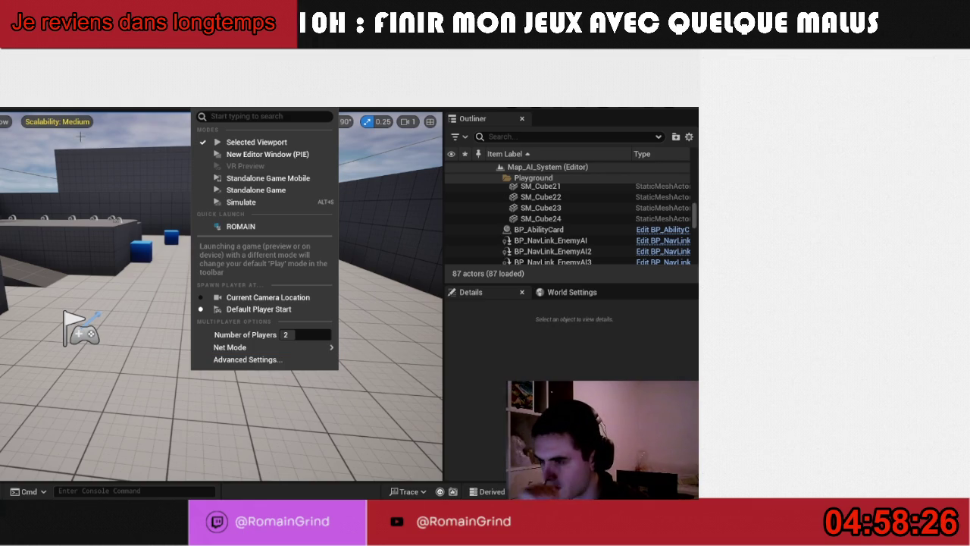
mouse_move(318, 347)
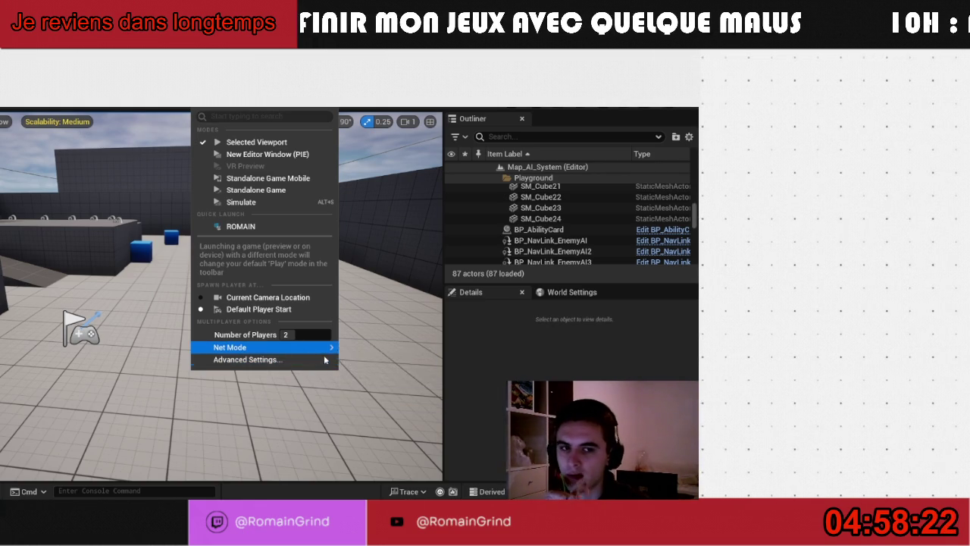
click(206, 318)
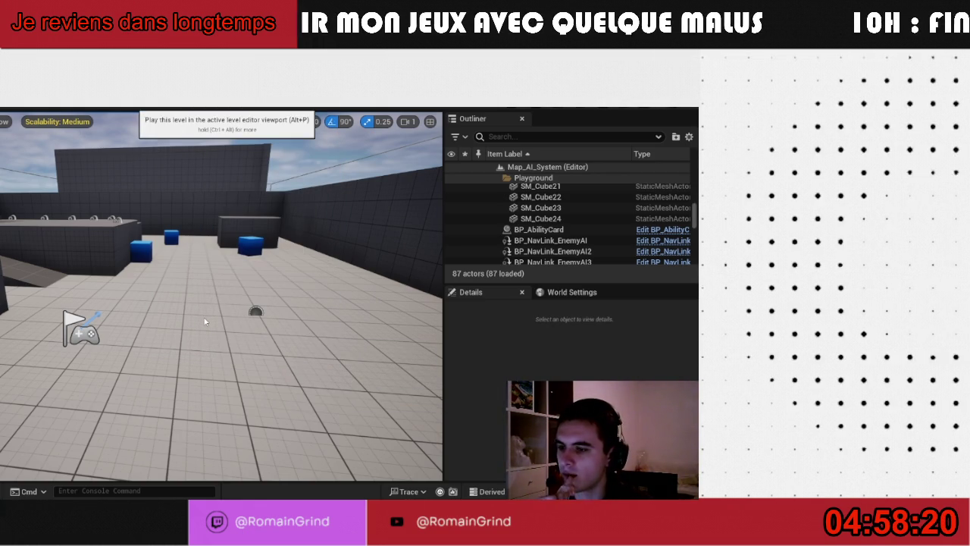
key(alt+p)
drag(60, 303, 583, 209)
click(227, 303)
key(w)
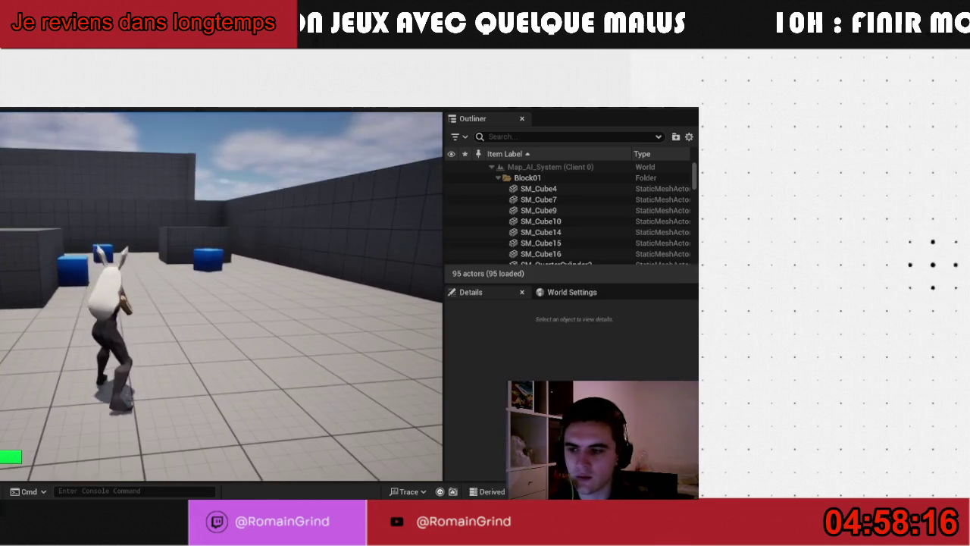
key(alt+Tab)
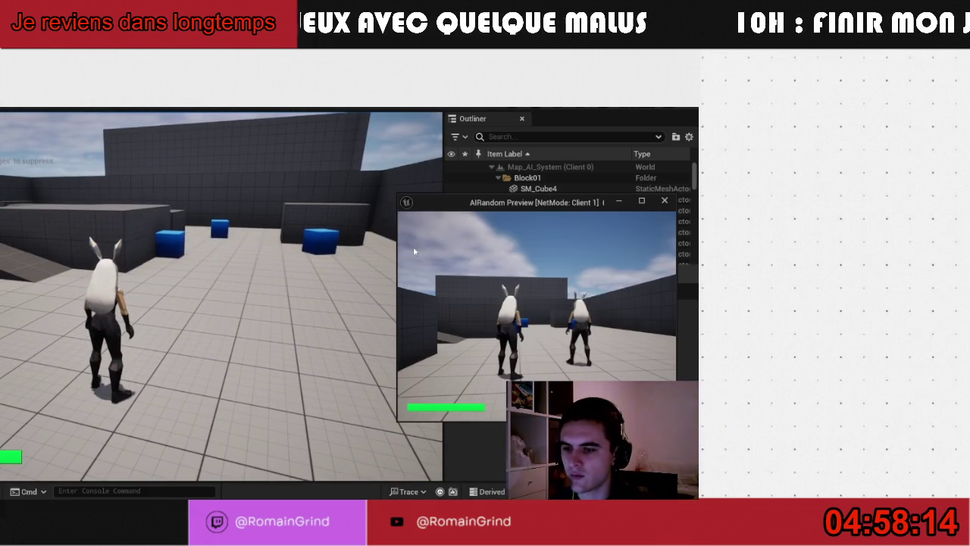
key(Escape)
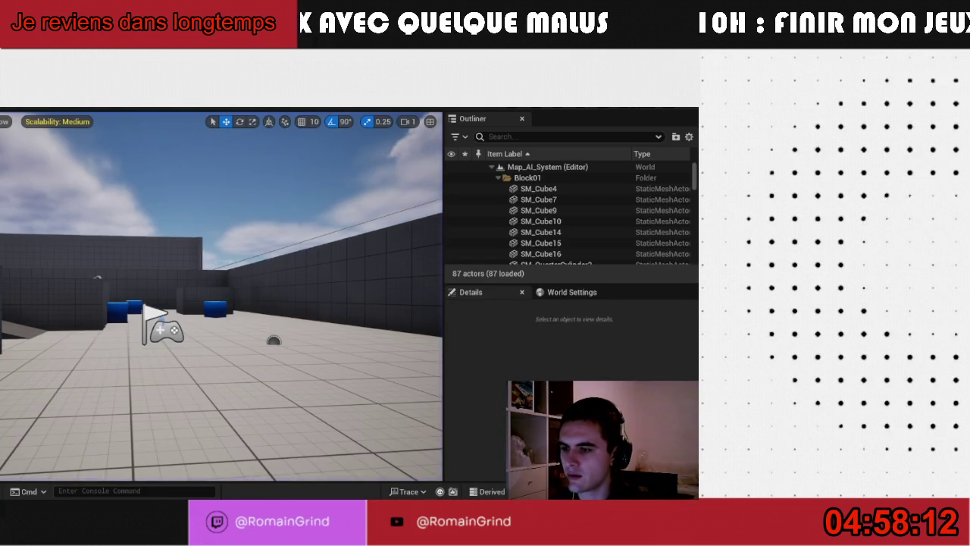
click(205, 102)
click(235, 155)
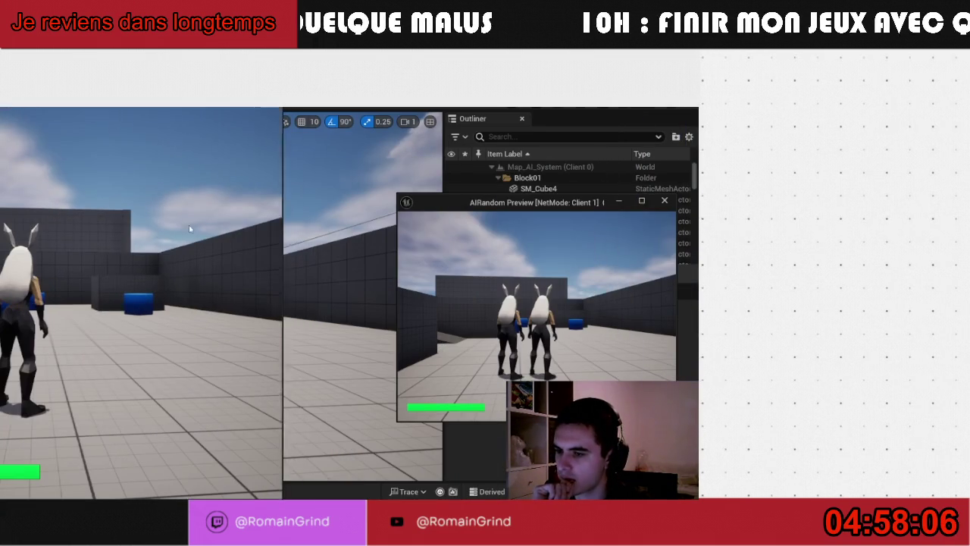
key(alt+Tab)
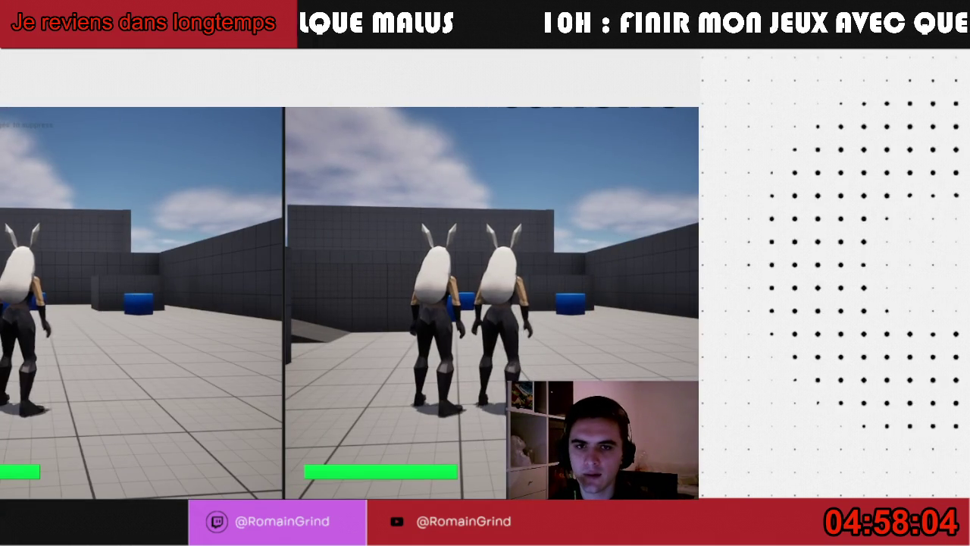
click(133, 294)
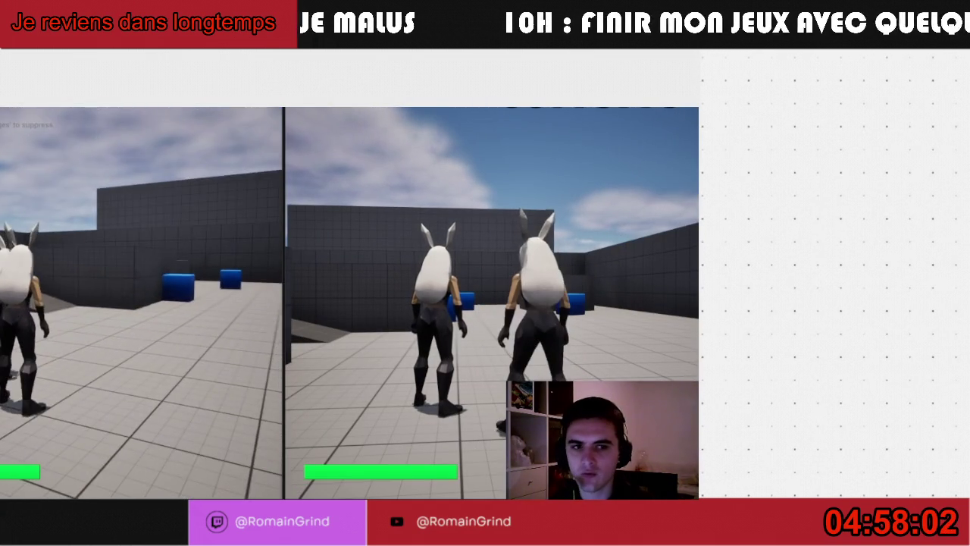
key(w)
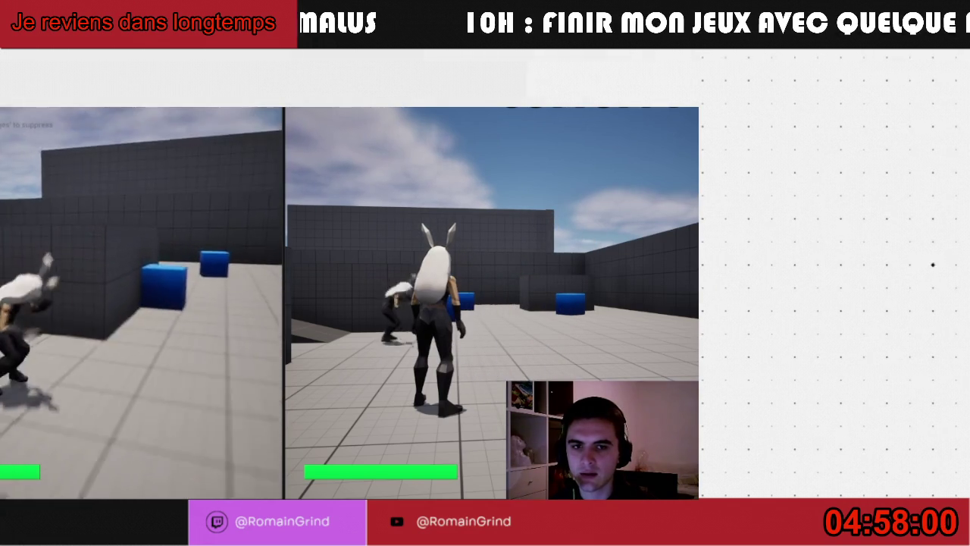
key(w)
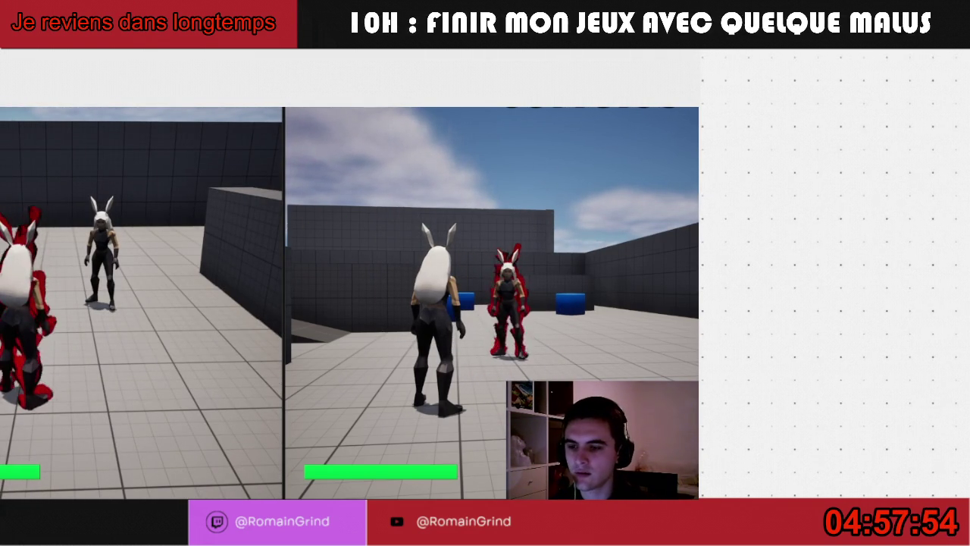
key(super)
key(super)
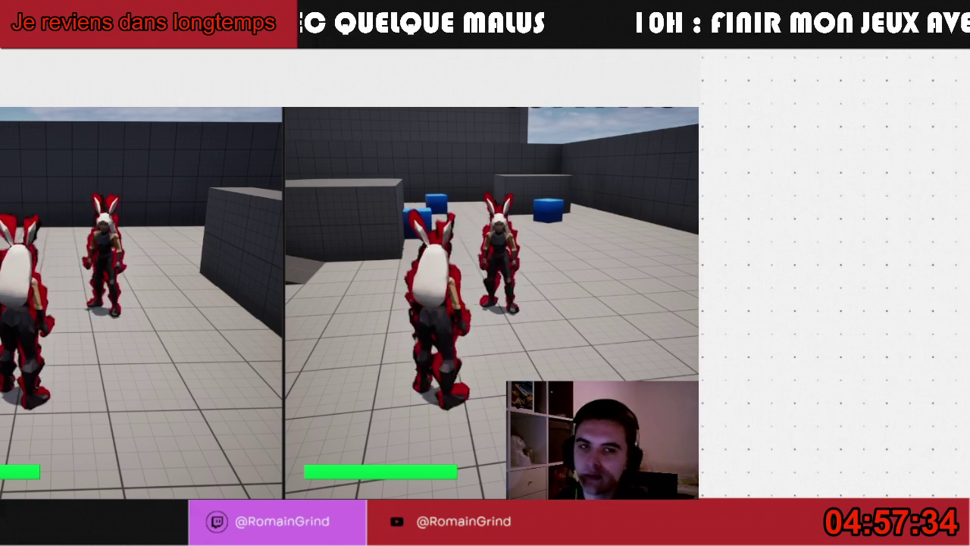
key(Escape)
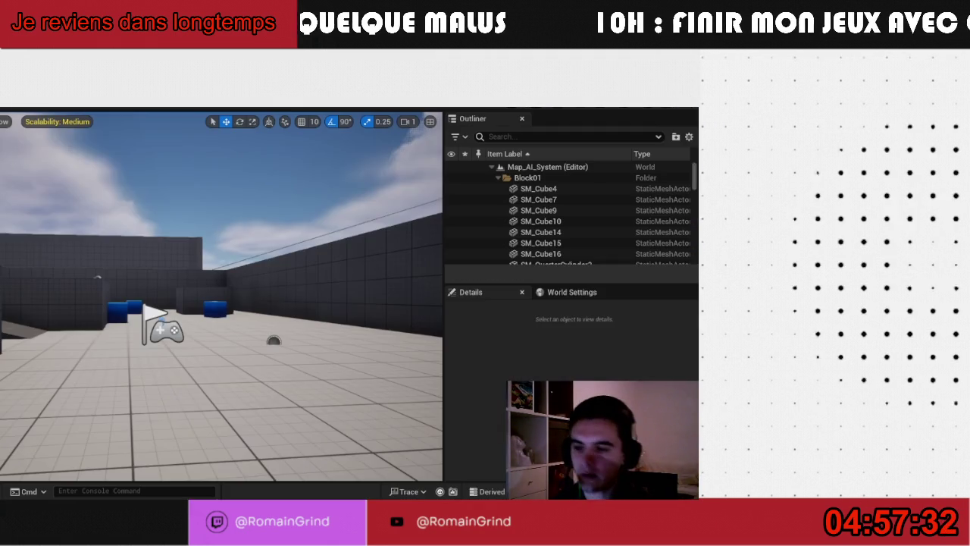
Set the play Net Mode to Play As Listen Server
click(198, 97)
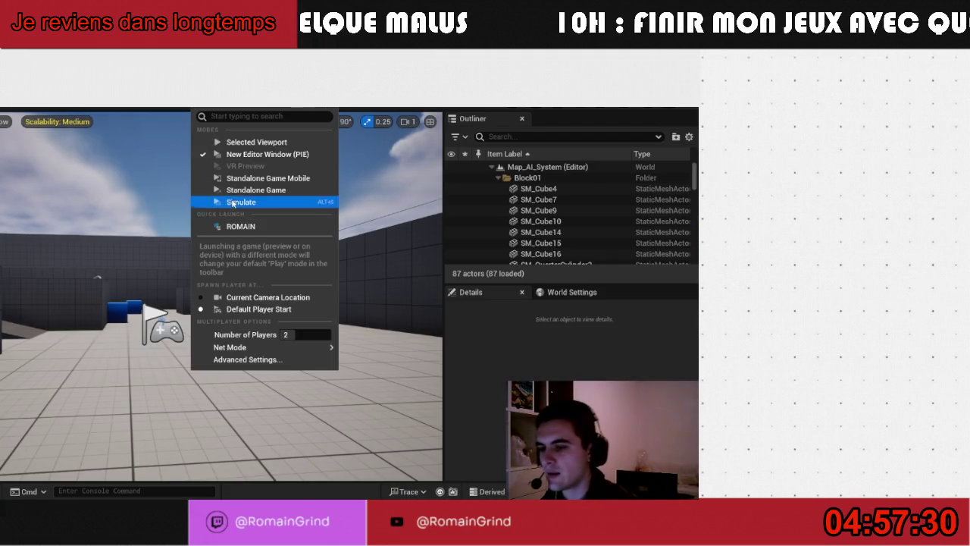
mouse_move(303, 347)
click(383, 361)
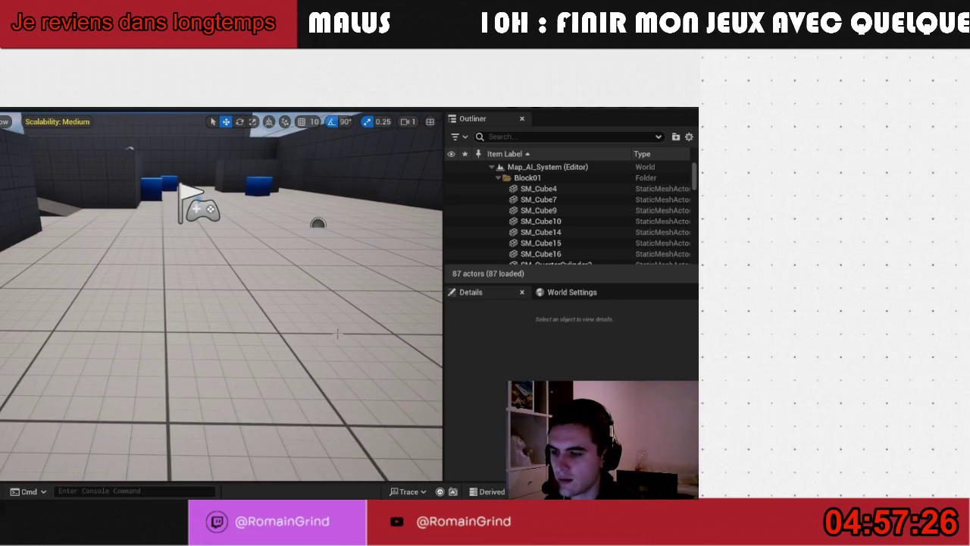
Drag BP_Enemy_Melee from the Enemies/Melee folder into the level
key(ctrl+space)
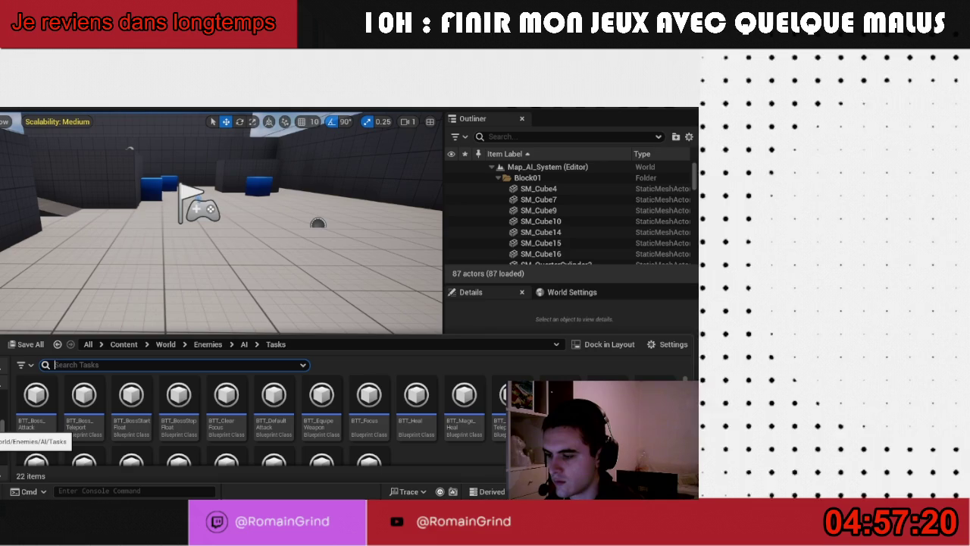
click(4, 448)
mouse_move(54, 429)
mouse_down()
mouse_move(119, 357)
mouse_move(176, 254)
mouse_up()
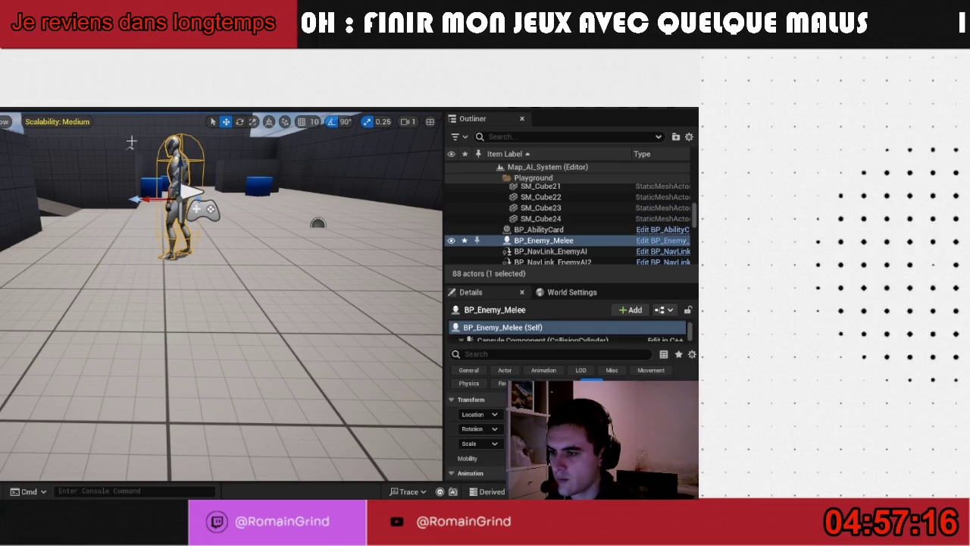
click(199, 90)
click(218, 149)
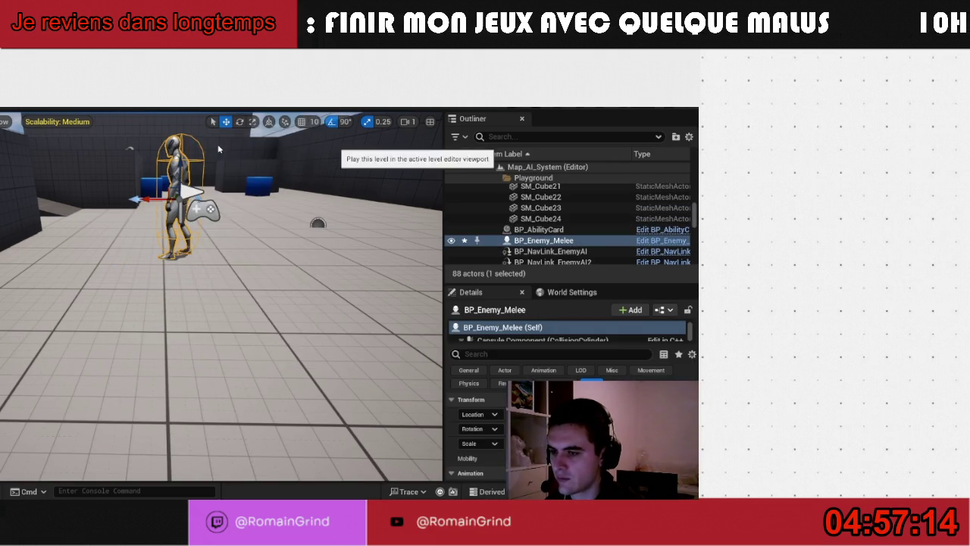
key(w)
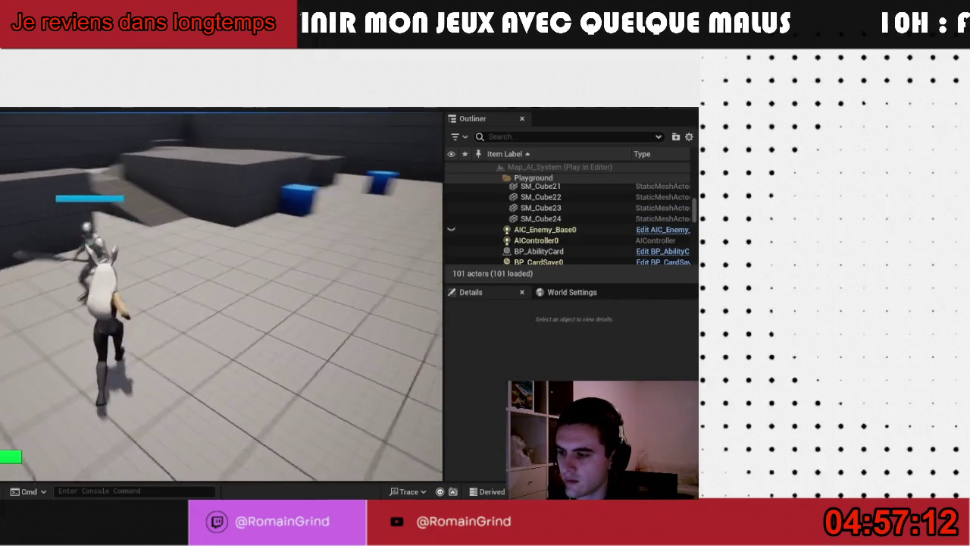
key(w)
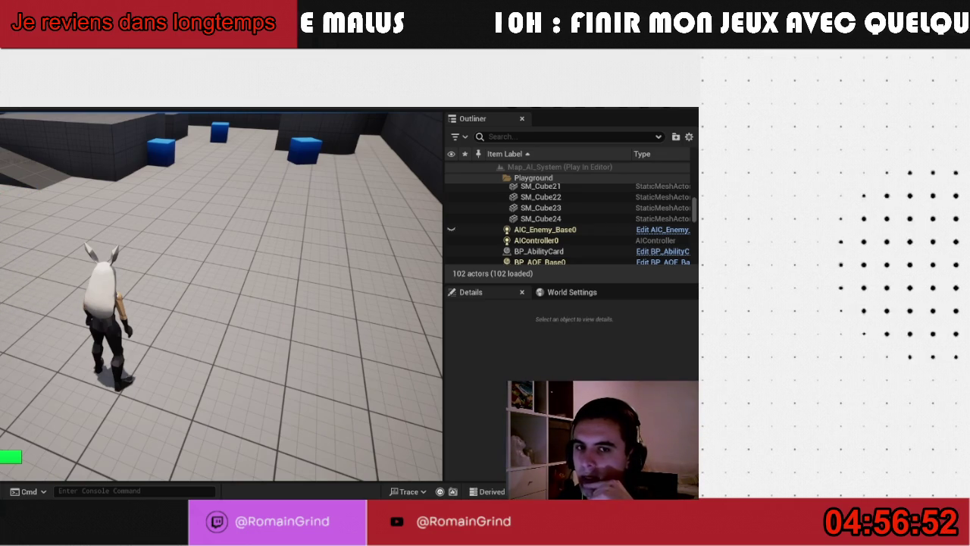
mouse_move(221, 297)
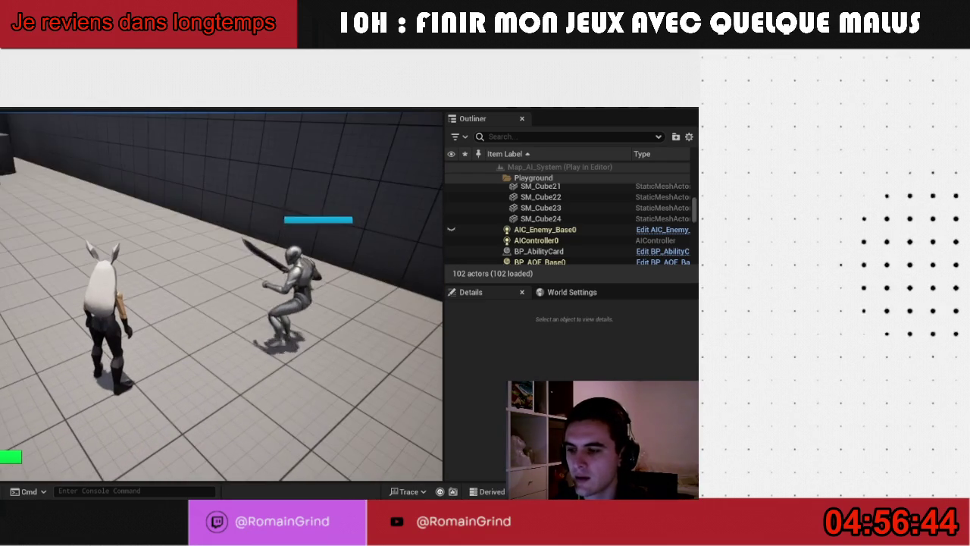
key(Escape)
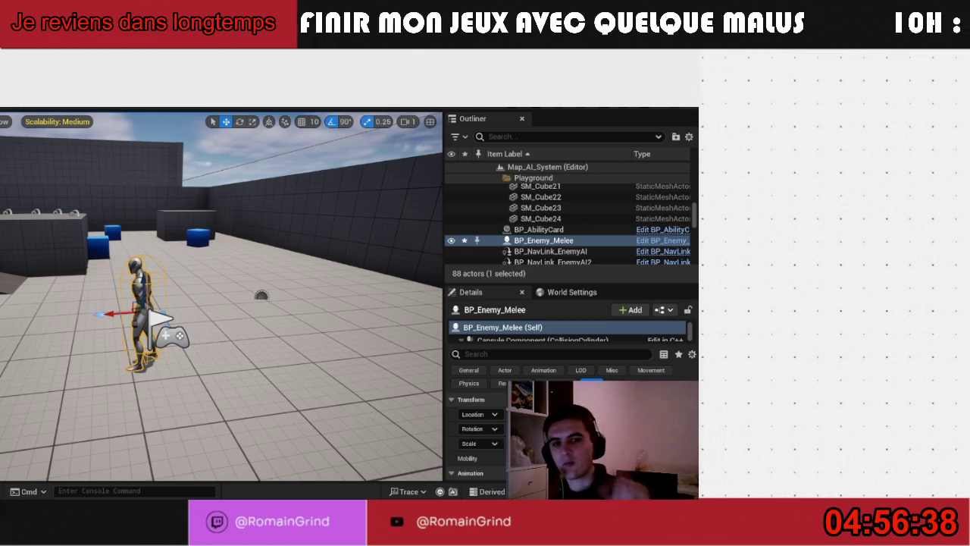
Set Net Mode to Play As Listen Server and launch play in New Editor Window (PIE)
click(195, 97)
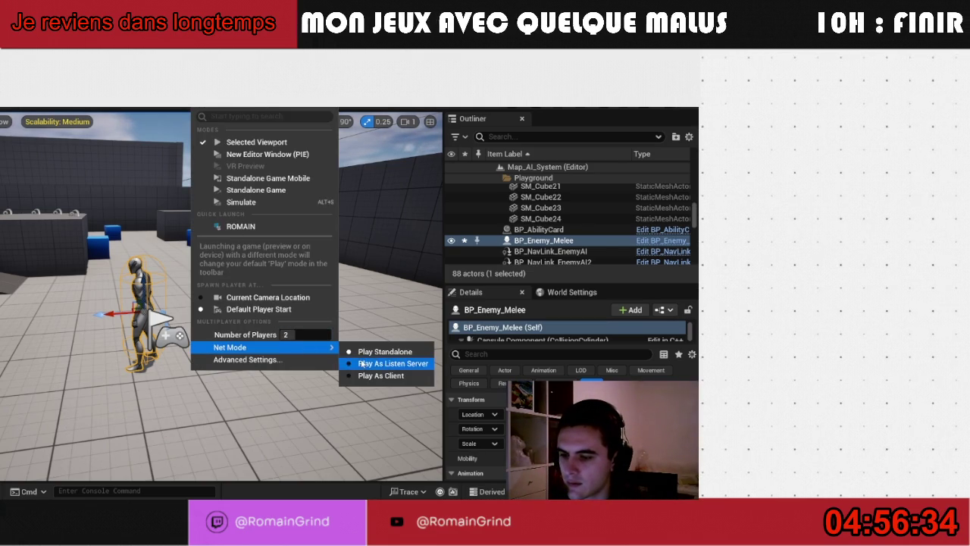
click(383, 361)
click(195, 107)
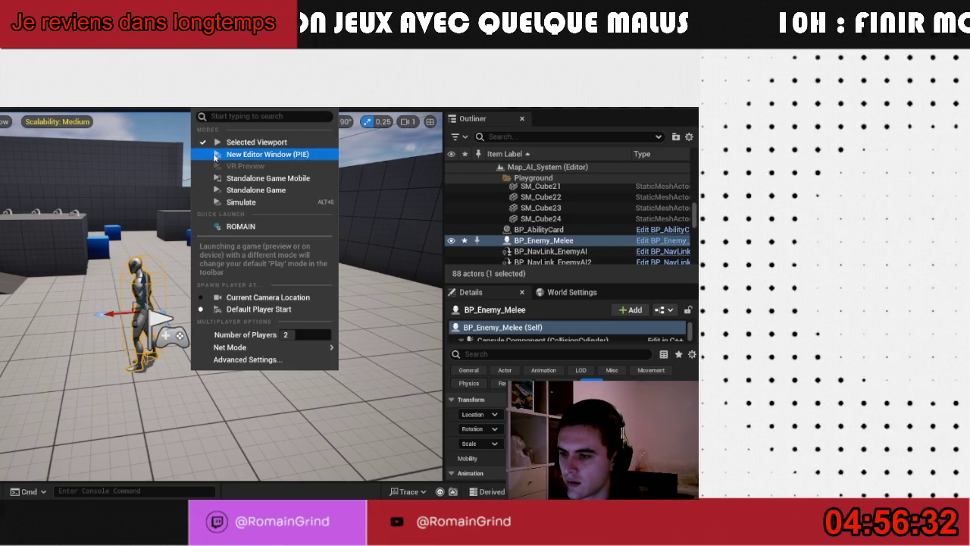
click(227, 155)
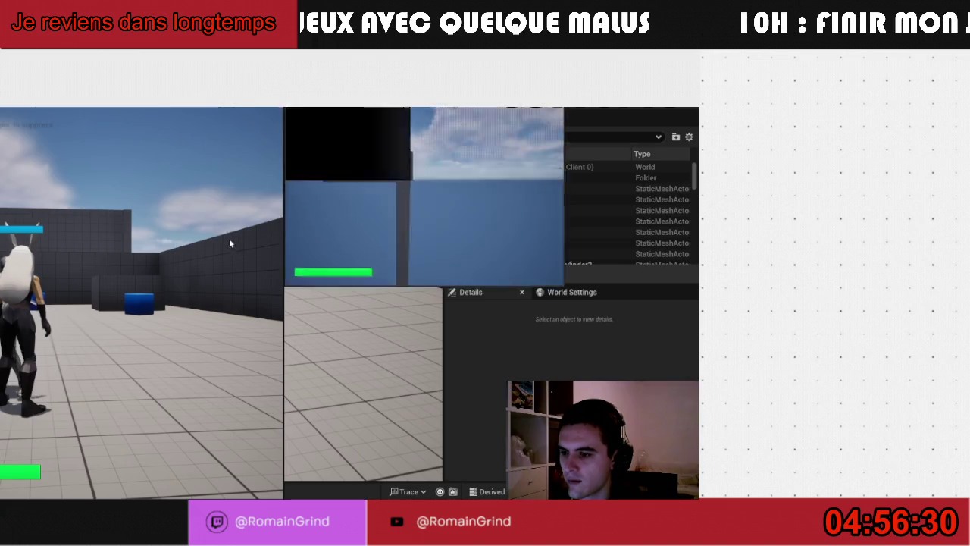
Control the host game view to test the melee enemy, then stop with Esc
click(230, 239)
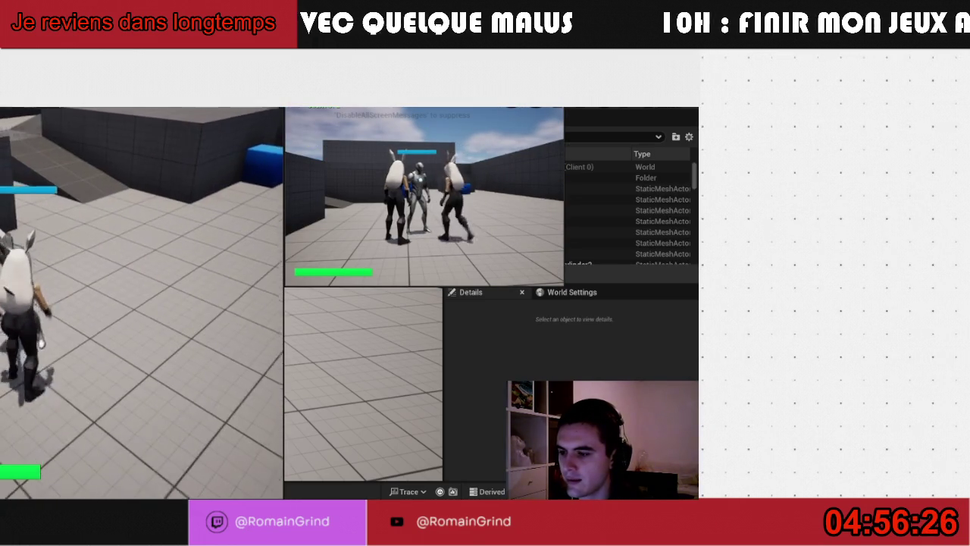
key(super)
key(super)
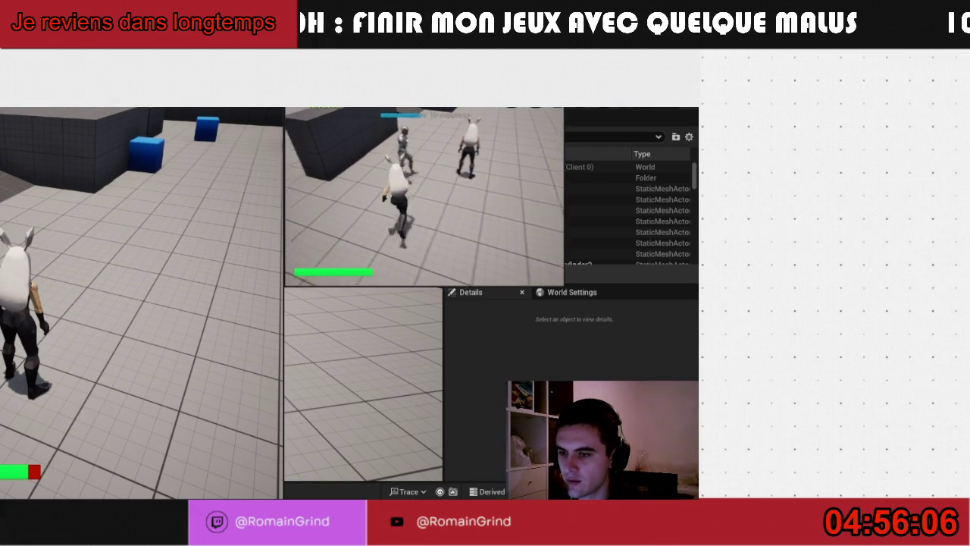
key(super)
key(super)
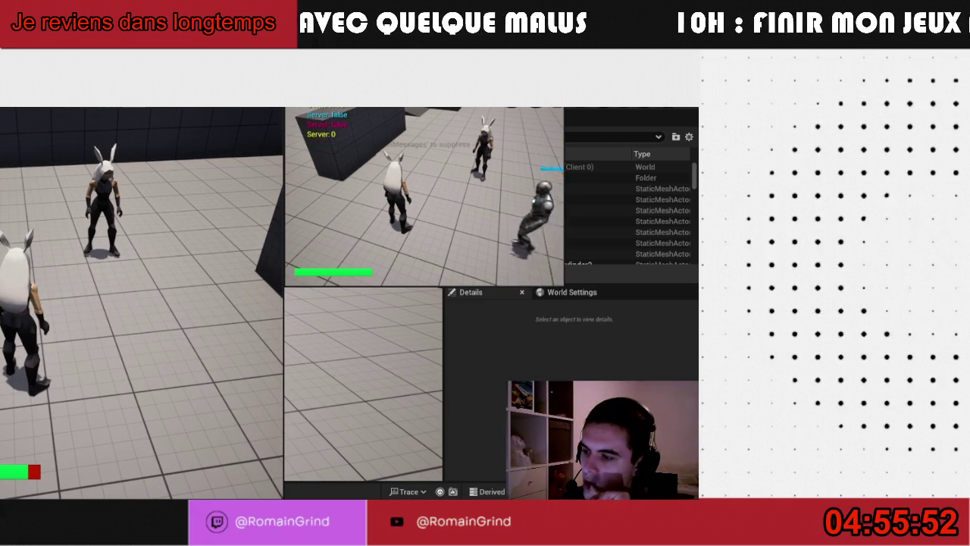
key(Escape)
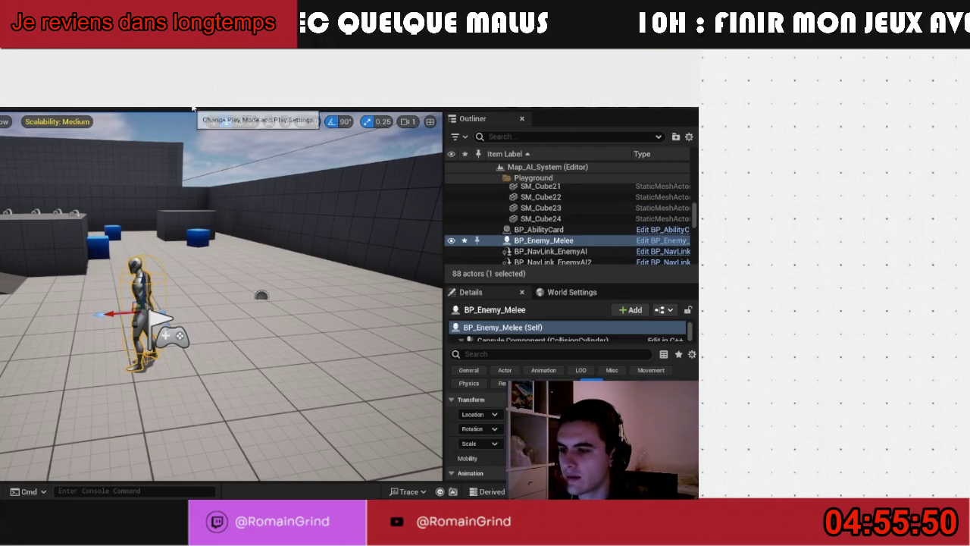
Set play sessions to 1 player and show the World/Enemies/Melee folder in the Content Drawer
click(193, 108)
mouse_move(327, 353)
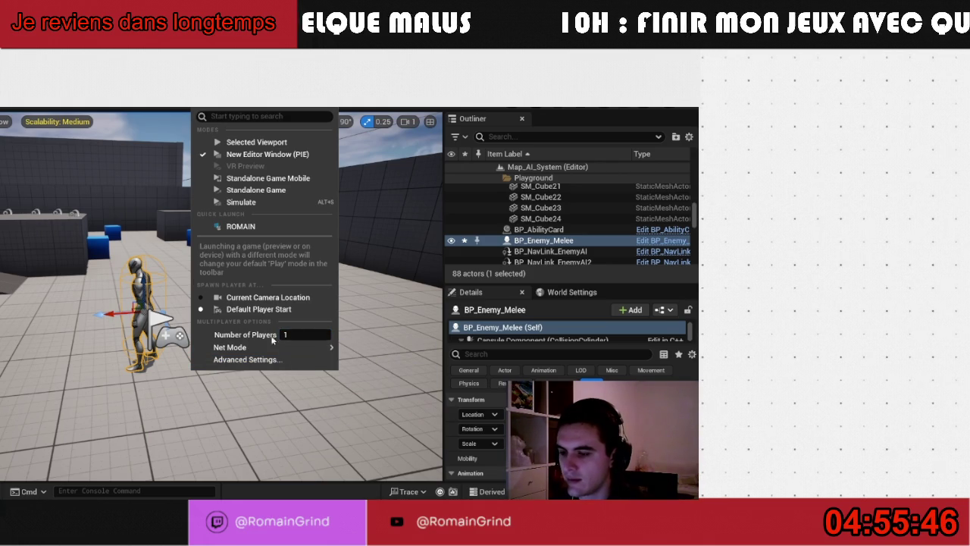
click(72, 443)
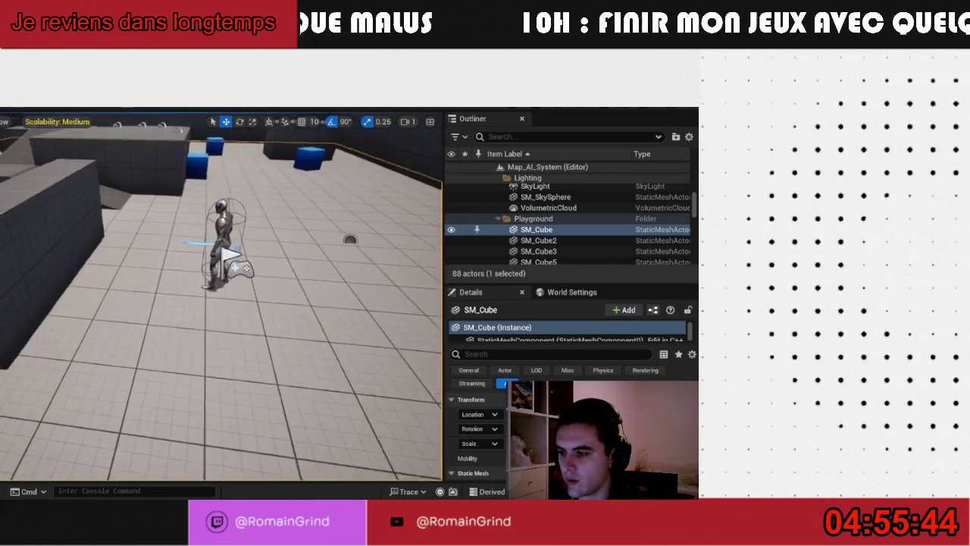
key(ctrl+space)
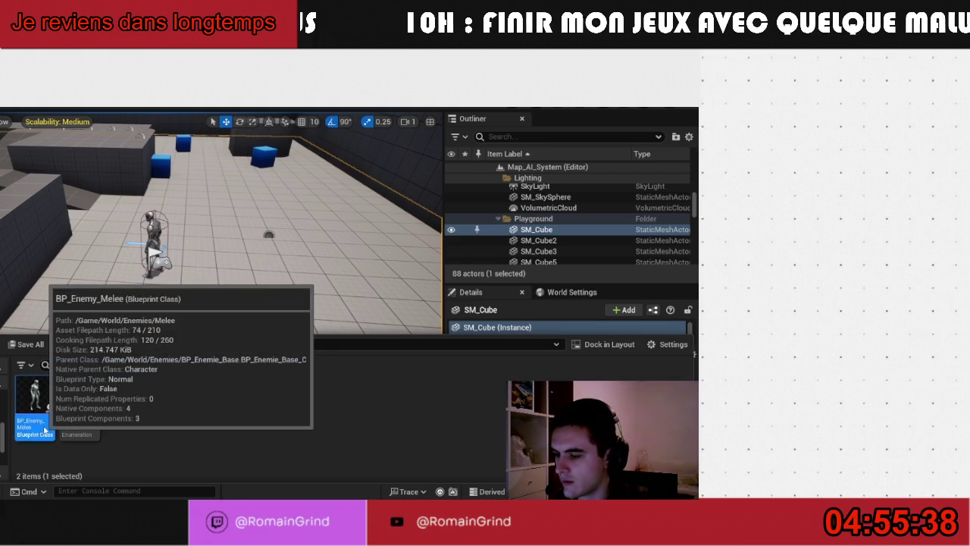
Open BP_Enemy_Melee from the Melee folder in the Blueprint editor
double_click(44, 430)
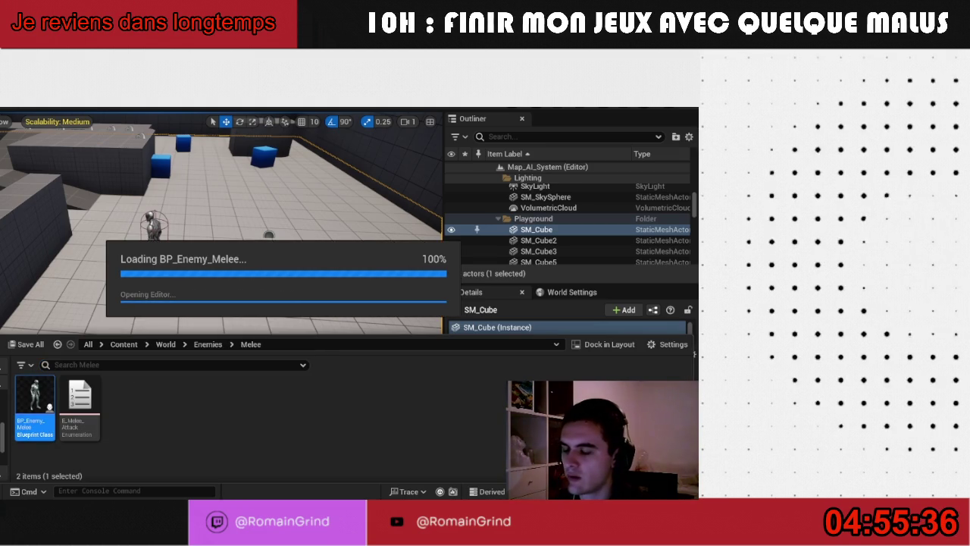